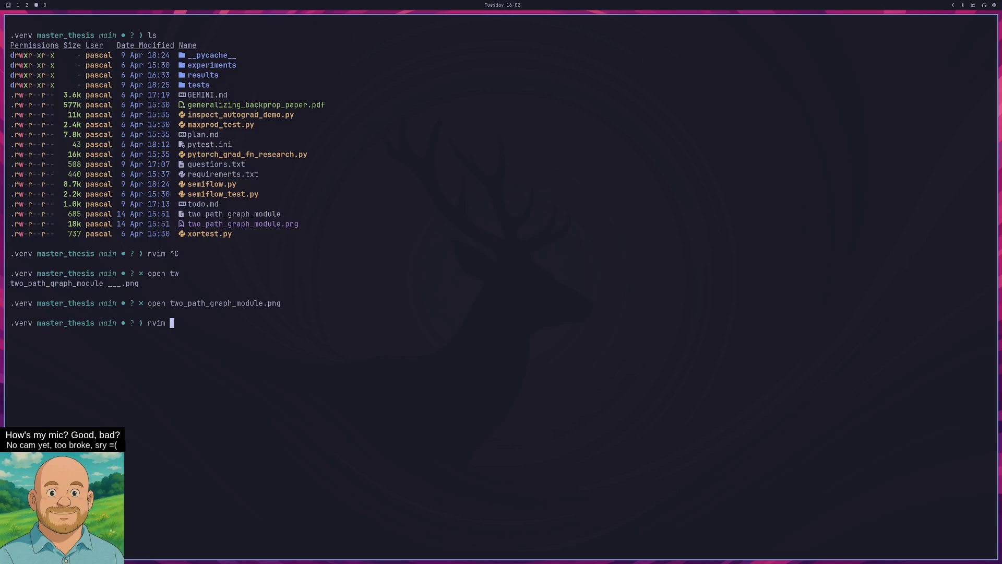
# Cancel the new nvim launch in the Terminal and check the workspace running Neovim
pyautogui.hotkey('ctrl', 'c')
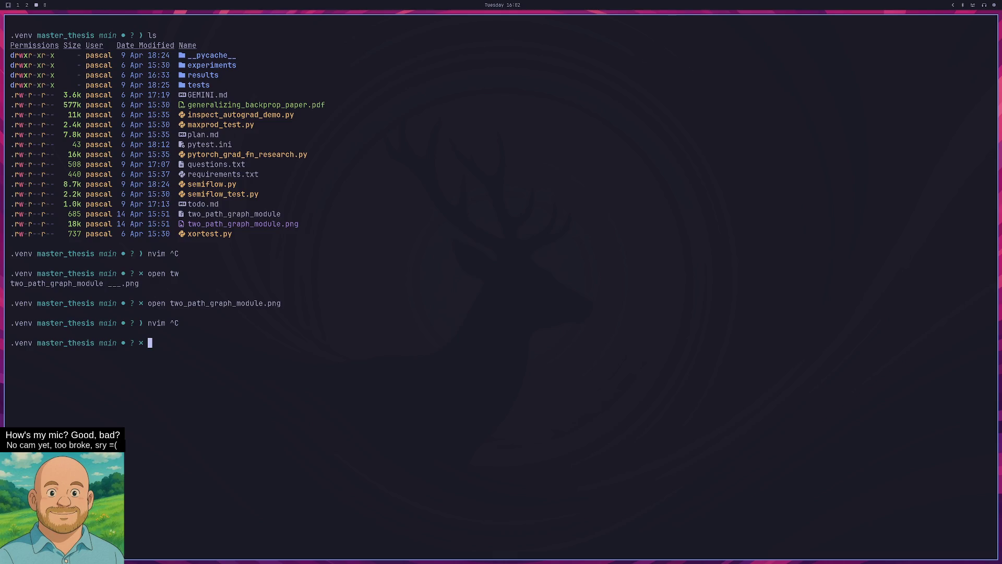
pyautogui.press('super+2')
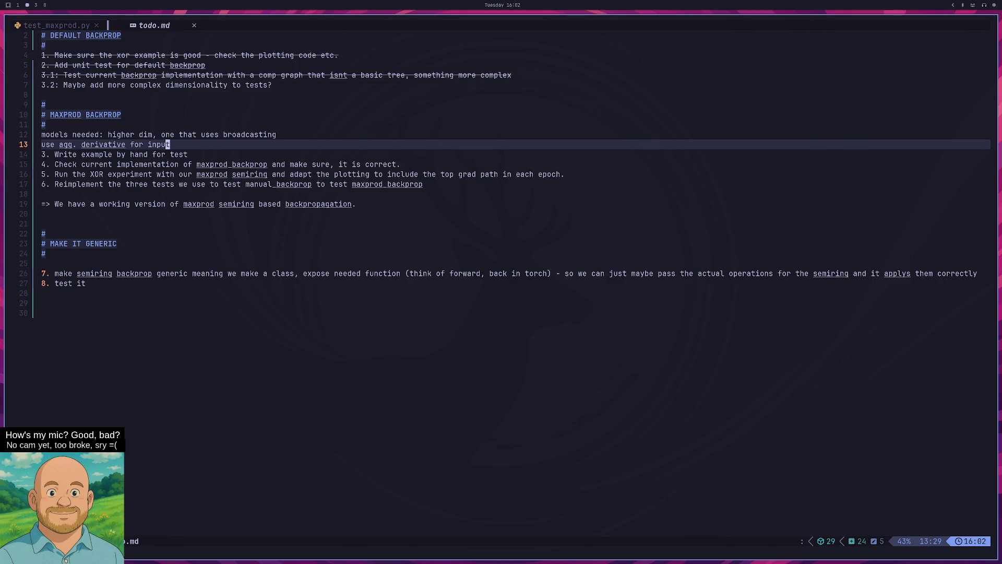
pyautogui.press('super+3')
pyautogui.write('ff')
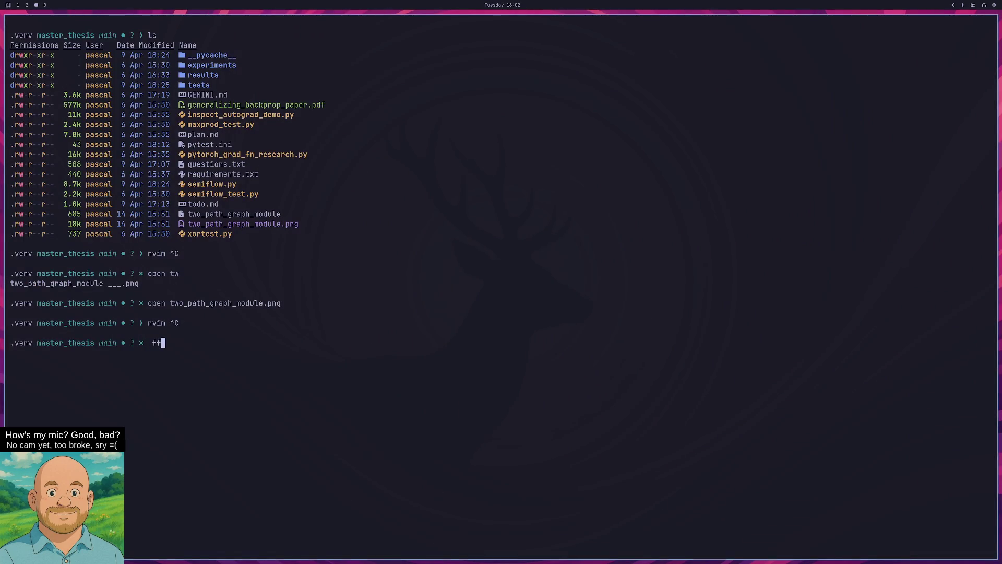
# Switch the Neovim buffer from todo.md to test_maxprod.py
pyautogui.press('super+2')
pyautogui.press('space')
pyautogui.press('Escape')
pyautogui.hotkey('shift', 'h')
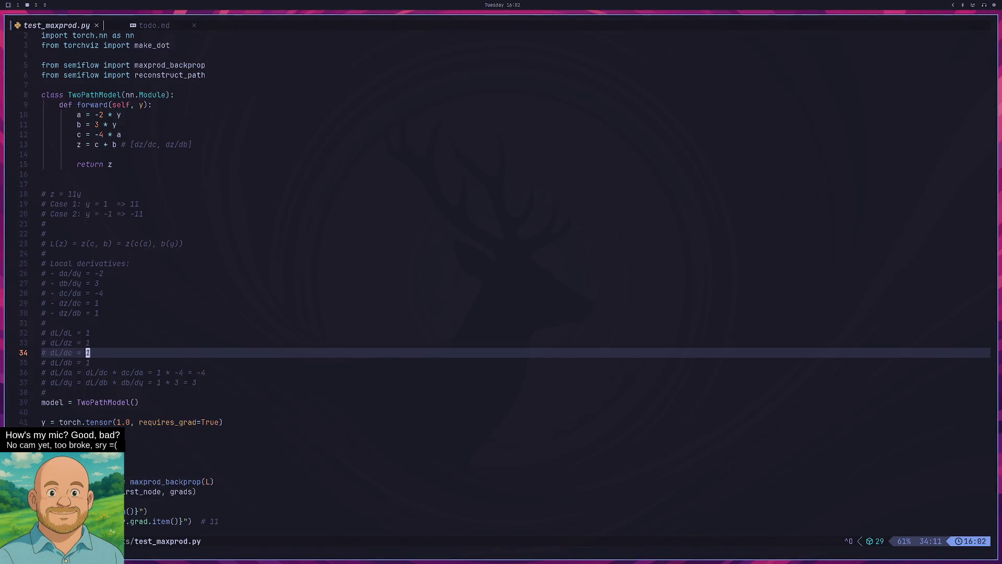
# Move to the chain-rule comment in test_maxprod.py and highlight dL/dy
pyautogui.press('k')
pyautogui.press('k')
pyautogui.press('k')
pyautogui.press('j')
pyautogui.press('j')
pyautogui.press('j')
pyautogui.press('j')
pyautogui.press('k')
pyautogui.press('k')
pyautogui.press('k')
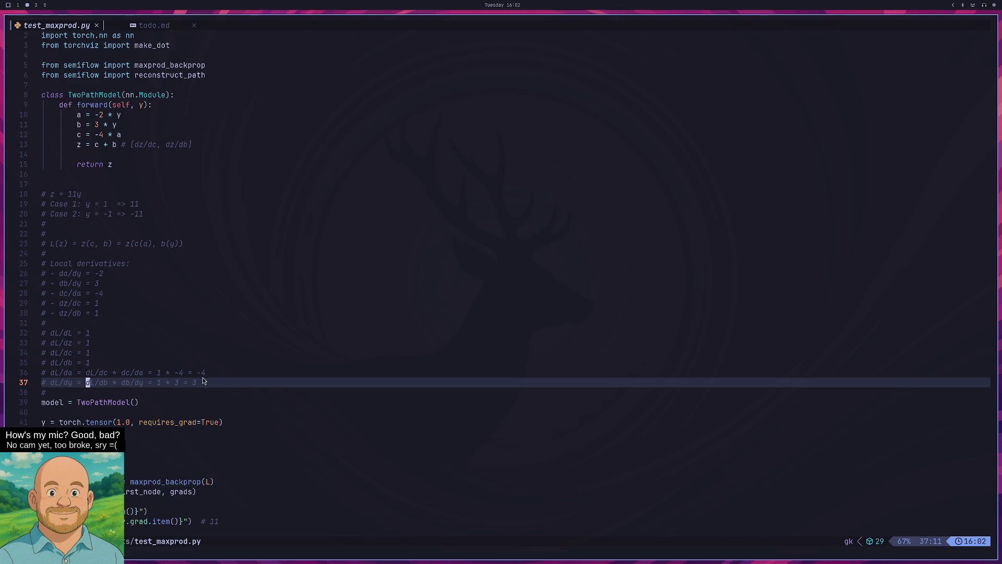
pyautogui.moveTo(71, 381); pyautogui.dragTo(52, 384)
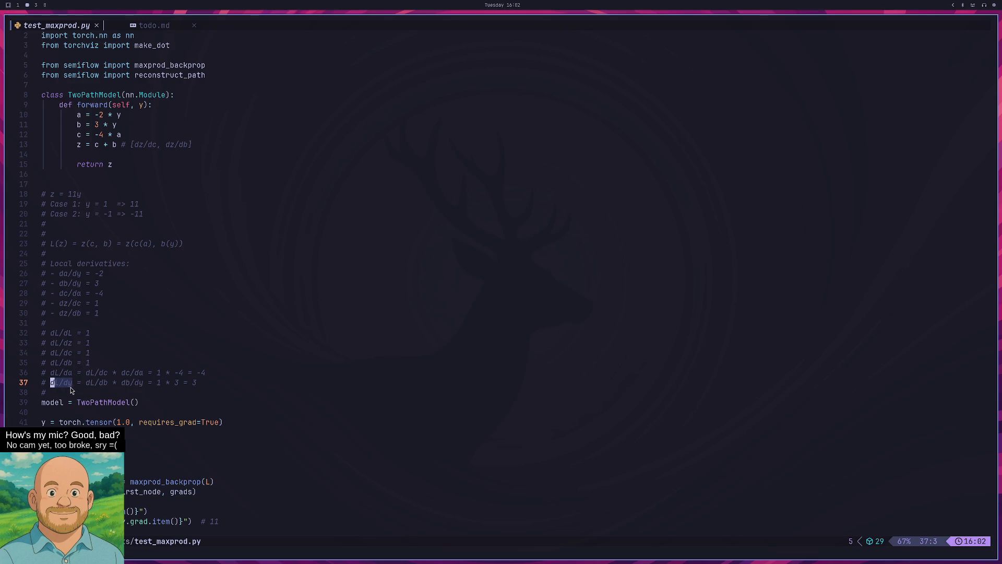
# Highlight dL/dz, then bring up the 'untitled - Paint' graph drawing in the browser
pyautogui.moveTo(76, 343); pyautogui.dragTo(52, 343)
pyautogui.click(87, 343)
pyautogui.press('super+2')
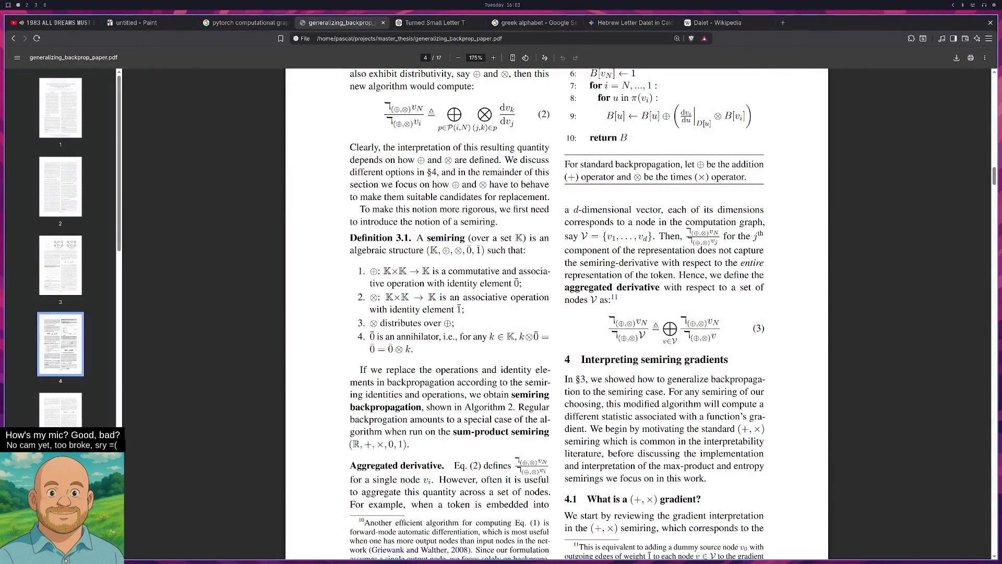
pyautogui.click(144, 23)
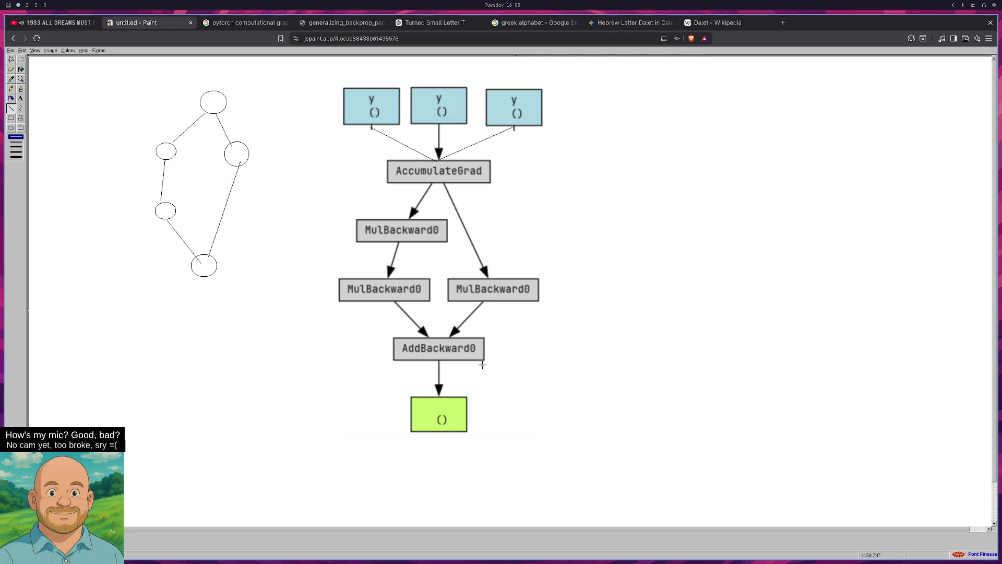
pyautogui.click(21, 98)
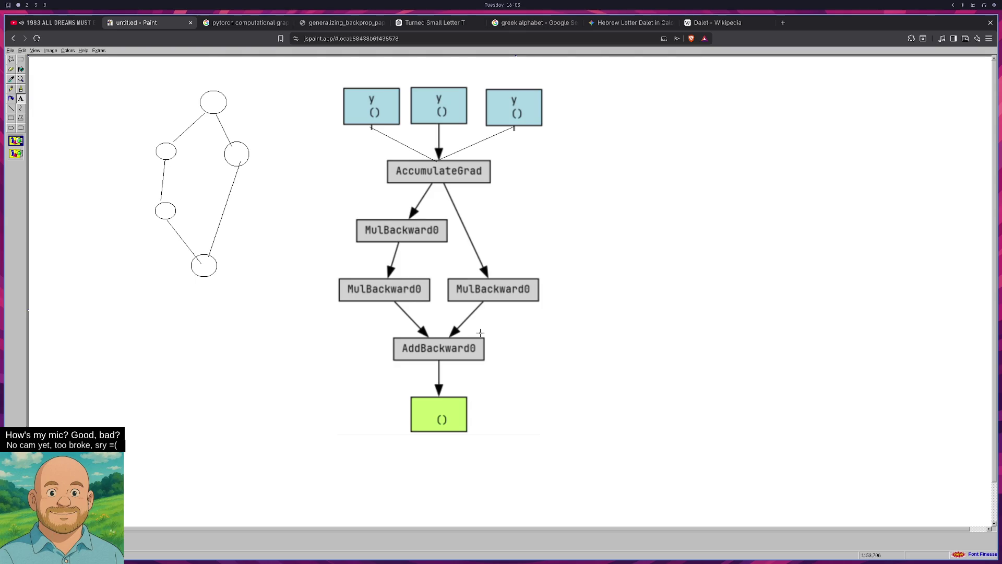
pyautogui.moveTo(493, 340); pyautogui.dragTo(622, 359)
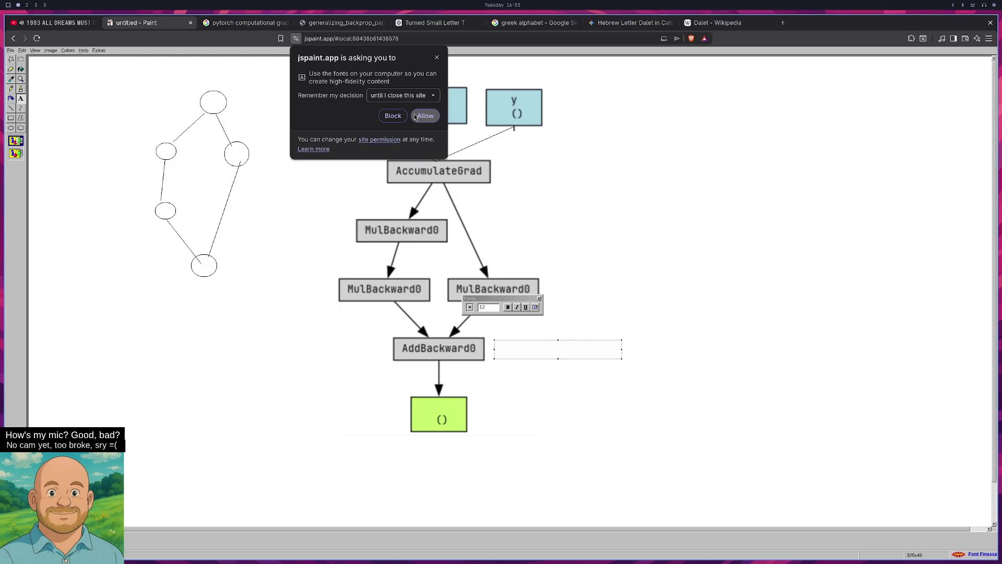
pyautogui.click(423, 115)
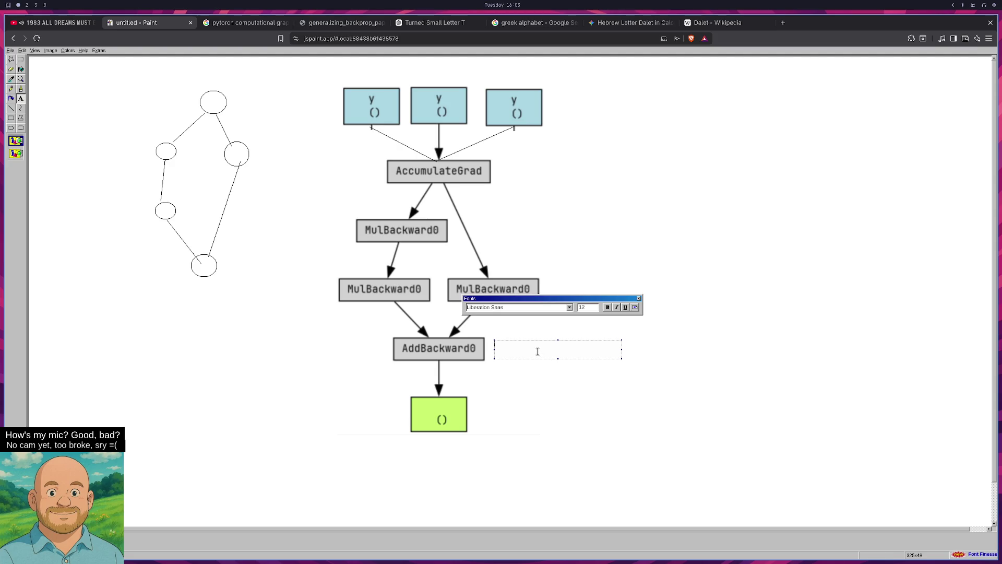
pyautogui.press('super+2')
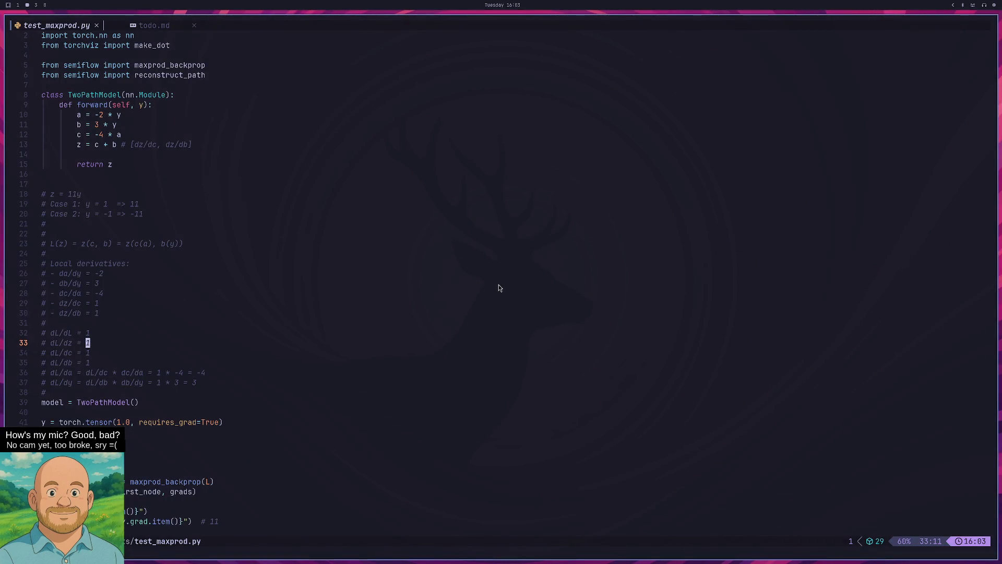
pyautogui.press('super+1')
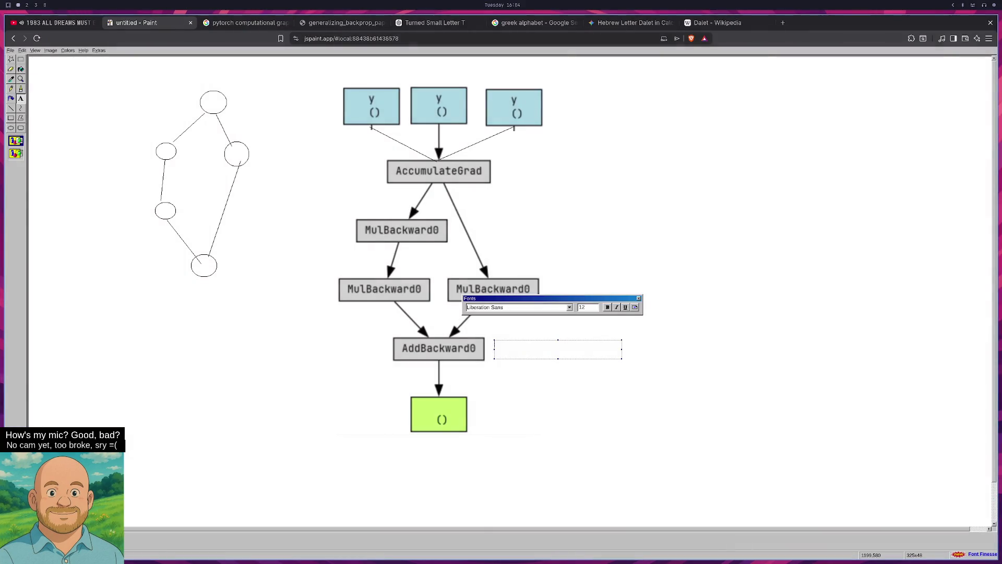
pyautogui.press('super+2')
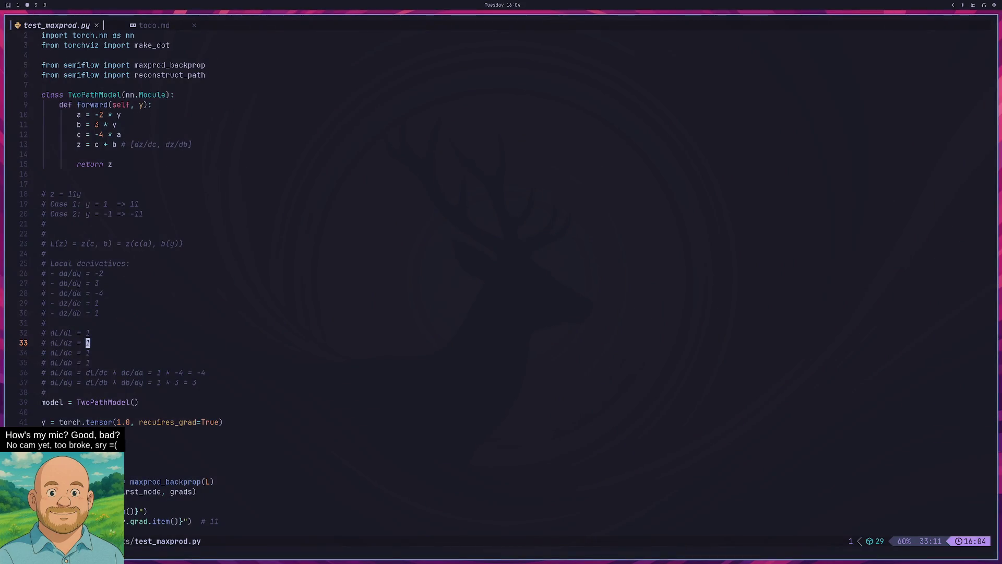
pyautogui.press('super+1')
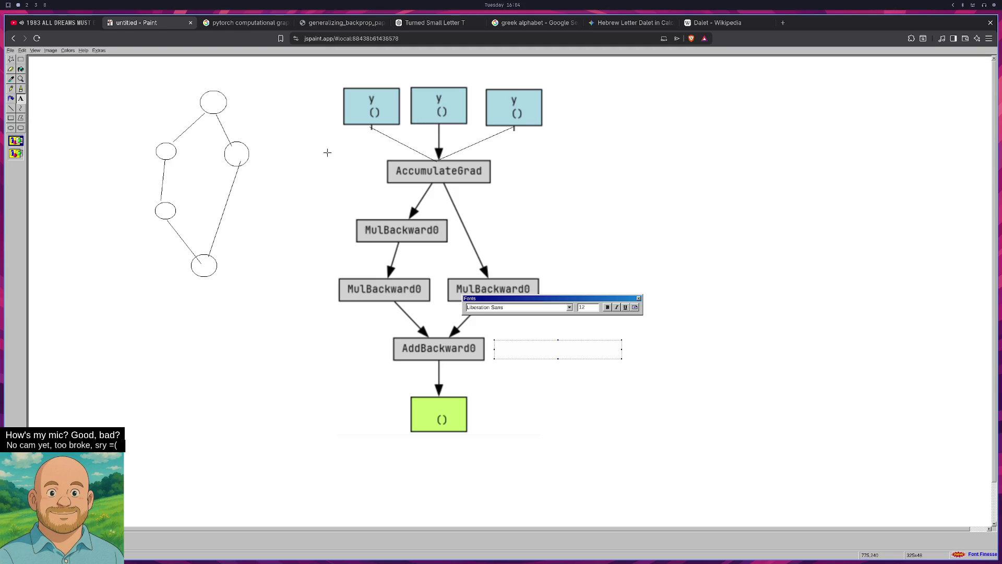
pyautogui.click(324, 153)
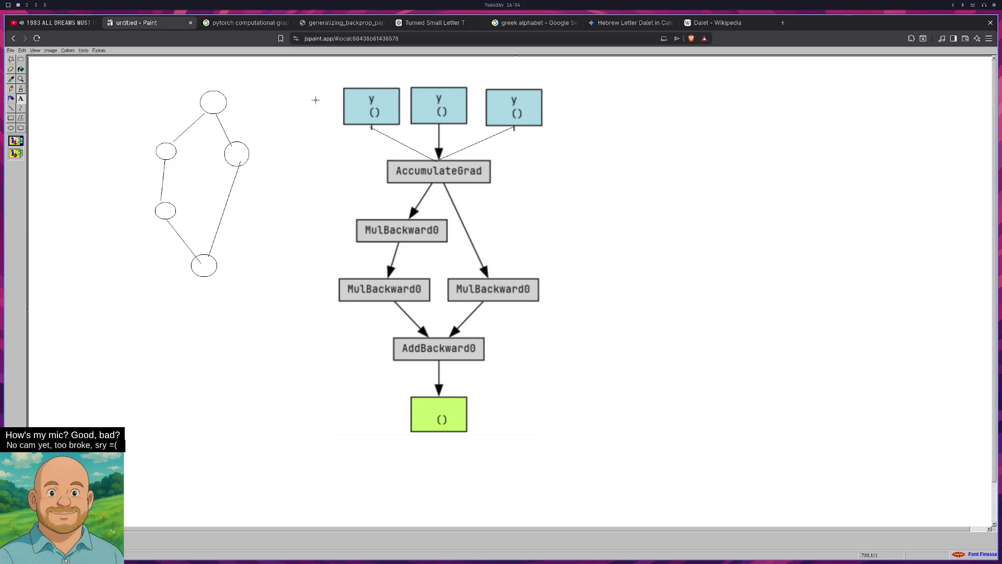
# Undo the two extra y boxes and label AccumulateGrad 'y' and the top MulBackward0 'a'
pyautogui.hotkey('ctrl', 'z')
pyautogui.hotkey('ctrl', 'z')
pyautogui.hotkey('ctrl', 'z')
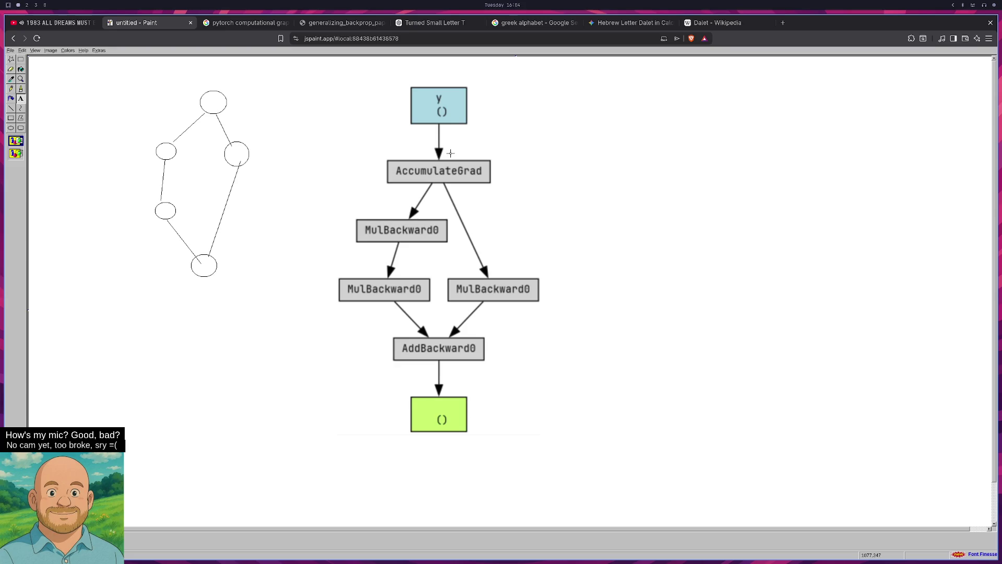
pyautogui.moveTo(374, 166); pyautogui.dragTo(387, 174)
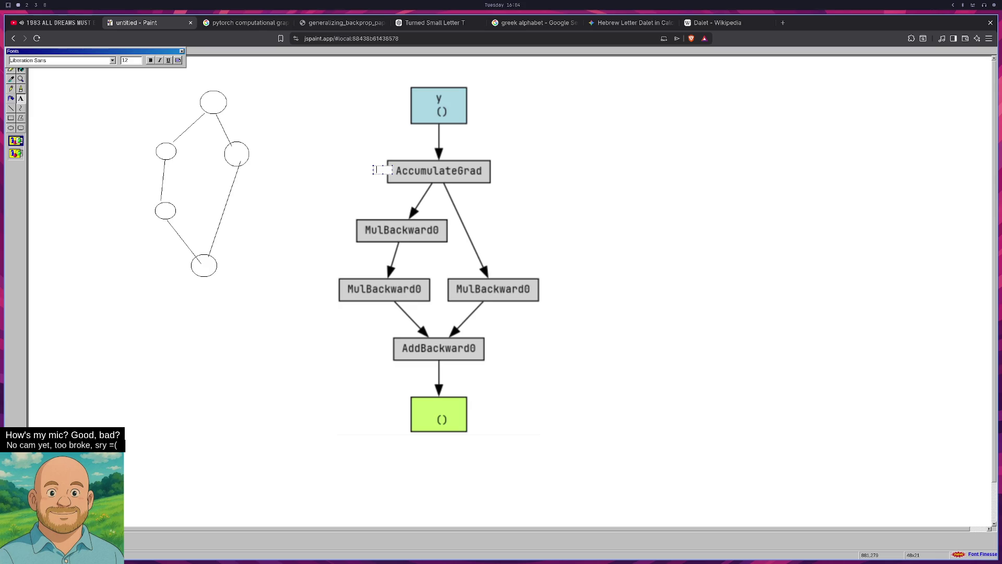
pyautogui.write('y')
pyautogui.click(349, 227)
pyautogui.click(349, 227)
pyautogui.write('a')
pyautogui.click(330, 285)
# Label the lower-left MulBackward0 'c' and the right MulBackward0 'b', redoing the misplaced b
pyautogui.moveTo(330, 285); pyautogui.dragTo(336, 293)
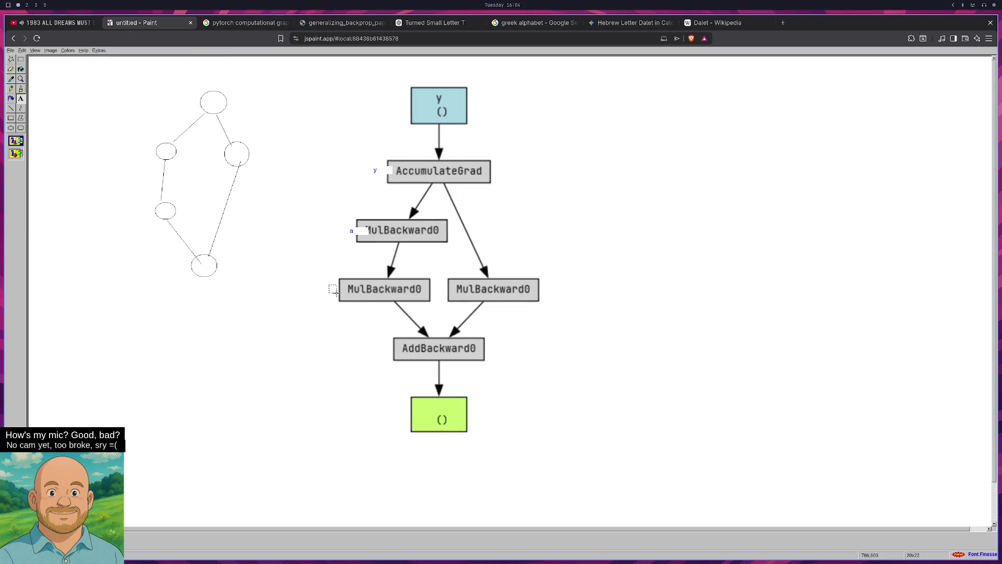
pyautogui.write('c')
pyautogui.click(442, 286)
pyautogui.moveTo(442, 286); pyautogui.dragTo(462, 294)
pyautogui.write('b')
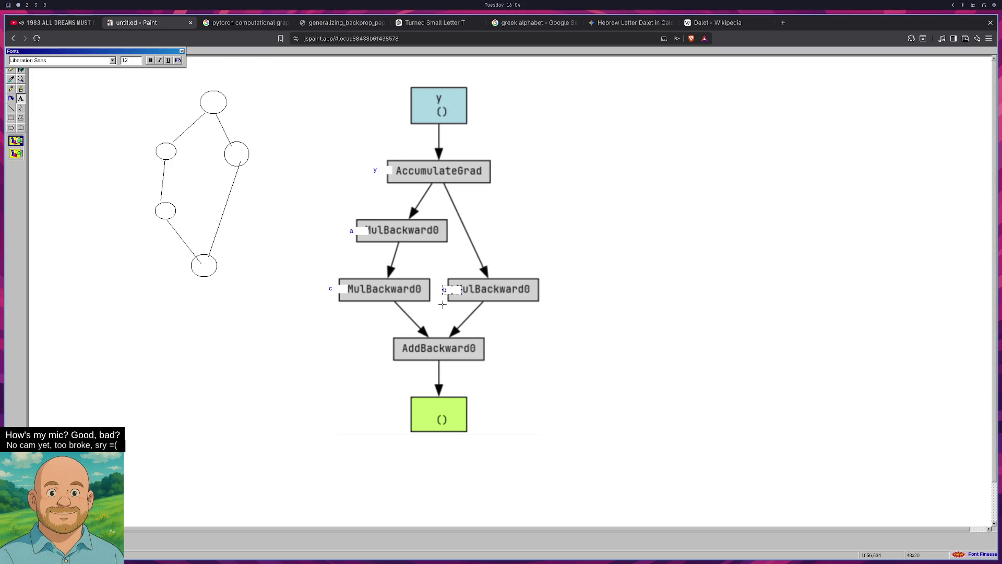
pyautogui.click(442, 304)
pyautogui.hotkey('ctrl', 'z')
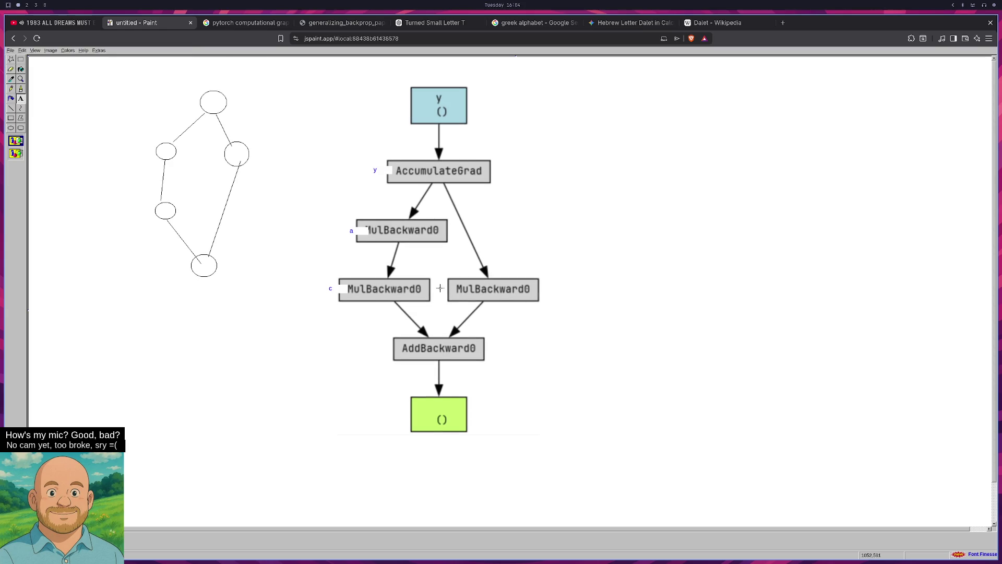
pyautogui.moveTo(438, 288); pyautogui.dragTo(457, 298)
pyautogui.write('b')
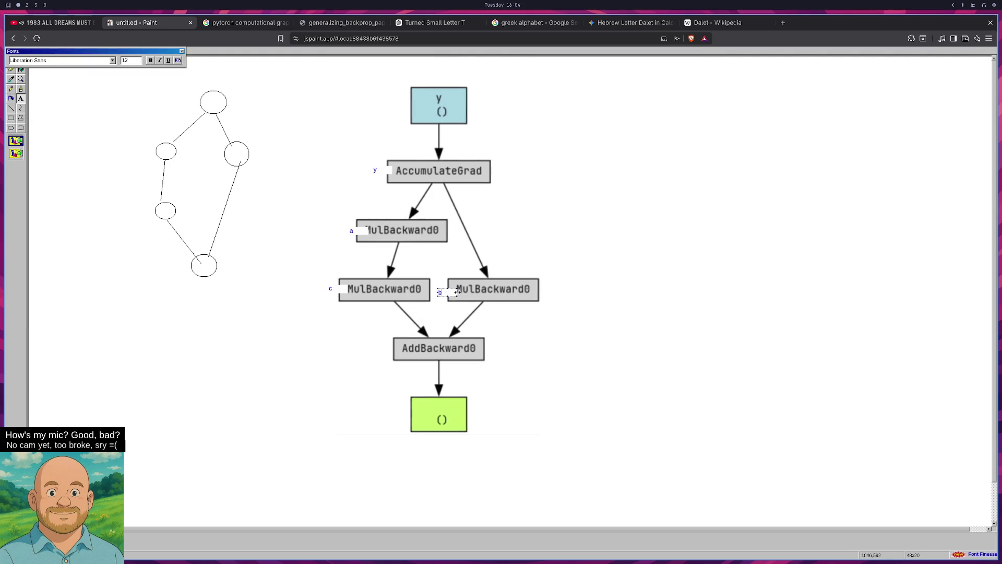
pyautogui.click(442, 312)
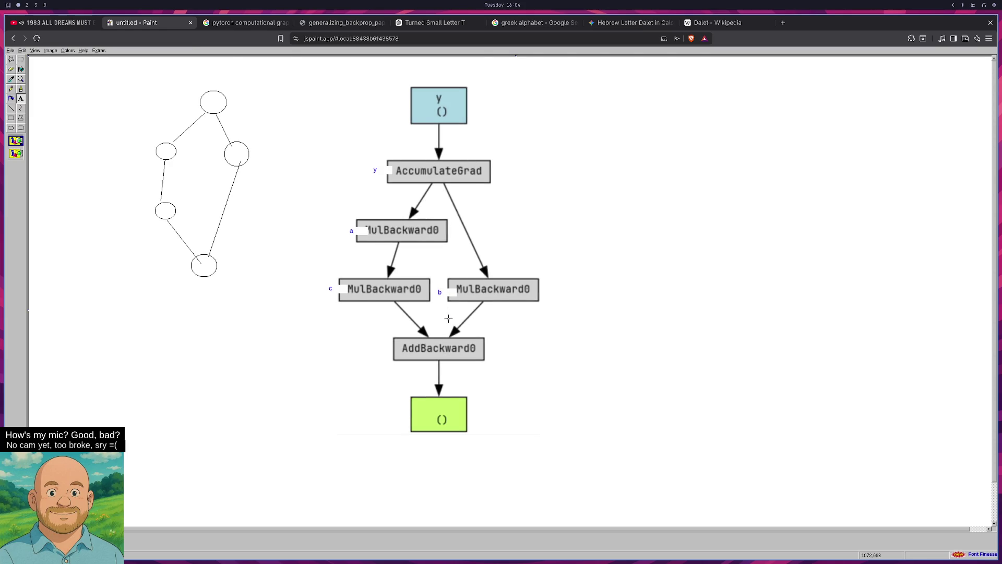
# Start a 'z' label left of the AddBackward0 node
pyautogui.moveTo(381, 347); pyautogui.dragTo(387, 354)
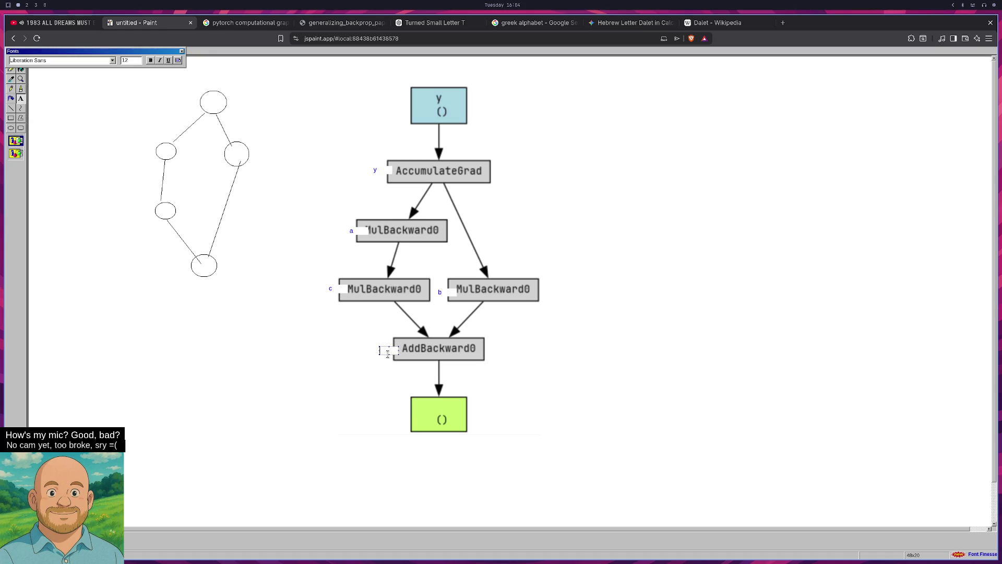
pyautogui.write('yz')
pyautogui.press('Return')
# Remove the extra line from the z label and compare the labelled graph with the code notes
pyautogui.press('BackSpace')
pyautogui.press('super+2')
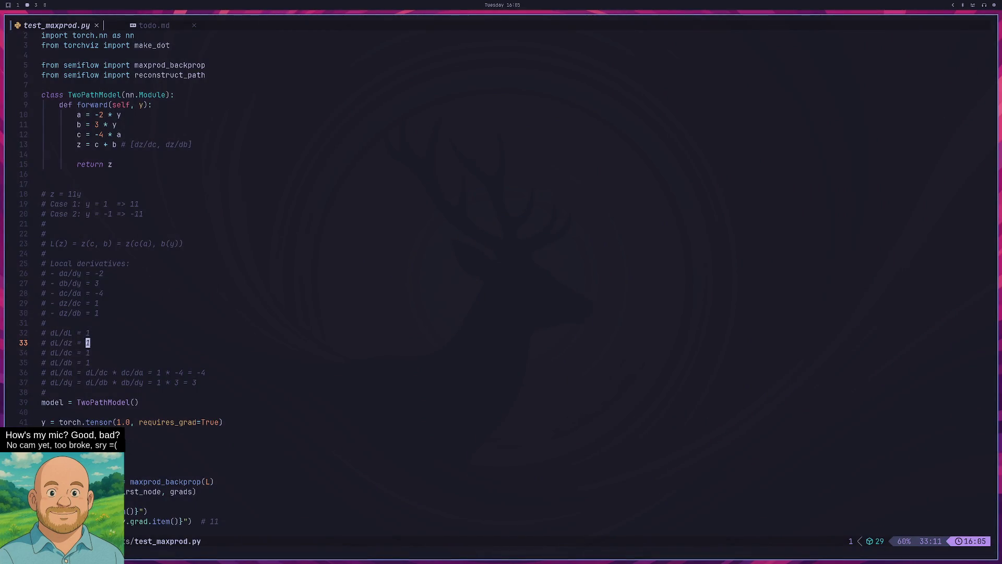
pyautogui.press('super+1')
pyautogui.press('super+2')
pyautogui.press('super+1')
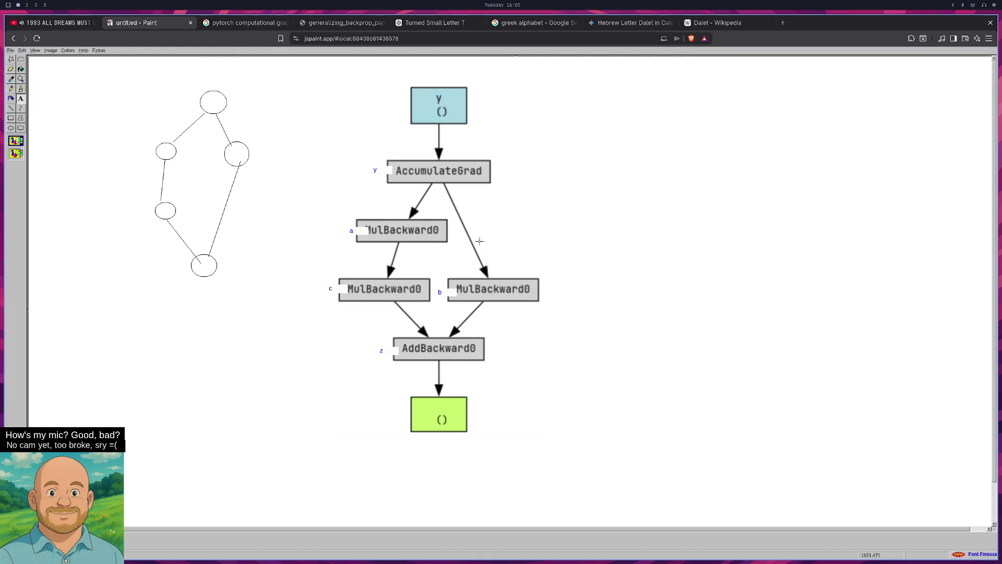
pyautogui.press('super+2')
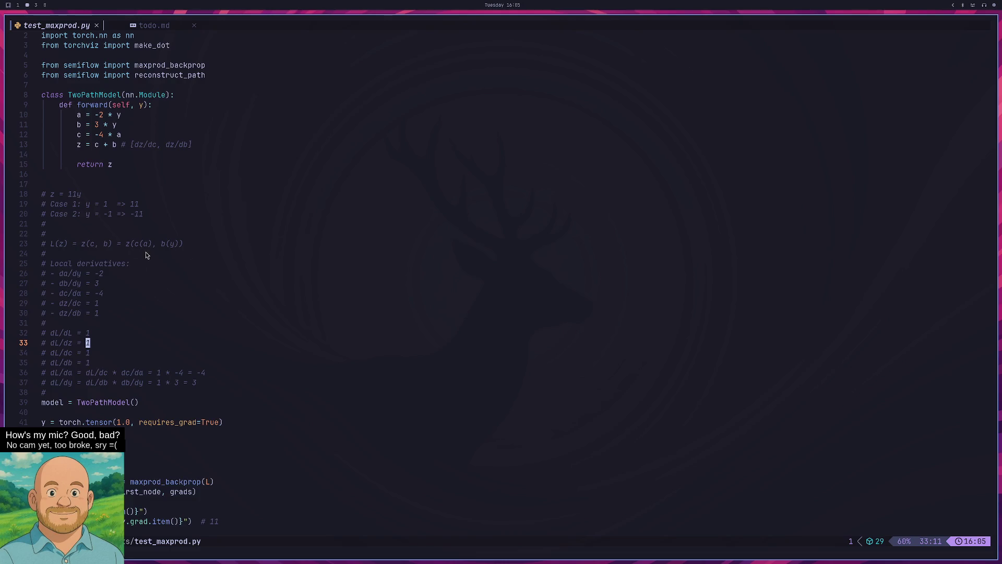
pyautogui.press('super+1')
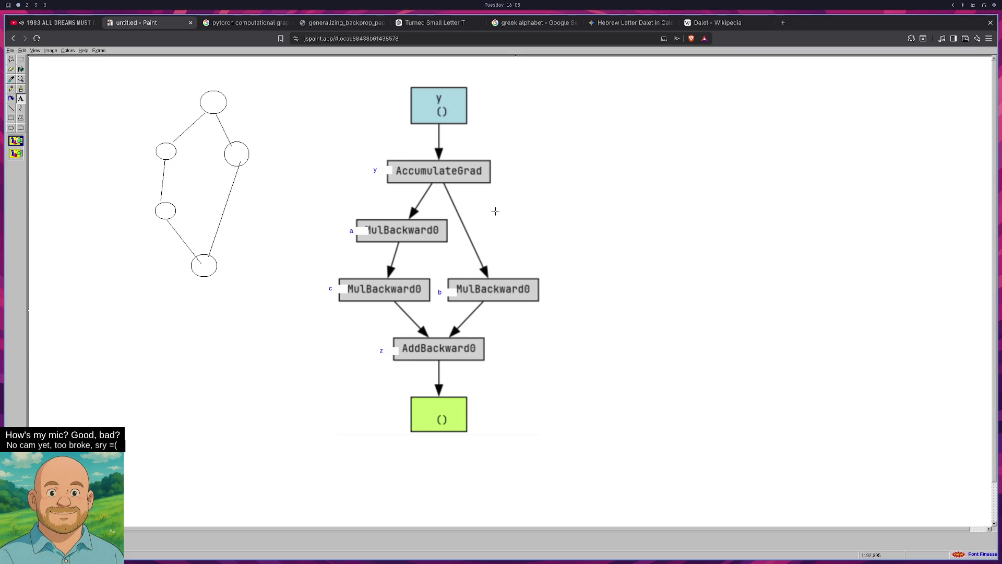
pyautogui.press('super+2')
pyautogui.press('super+1')
pyautogui.press('super+2')
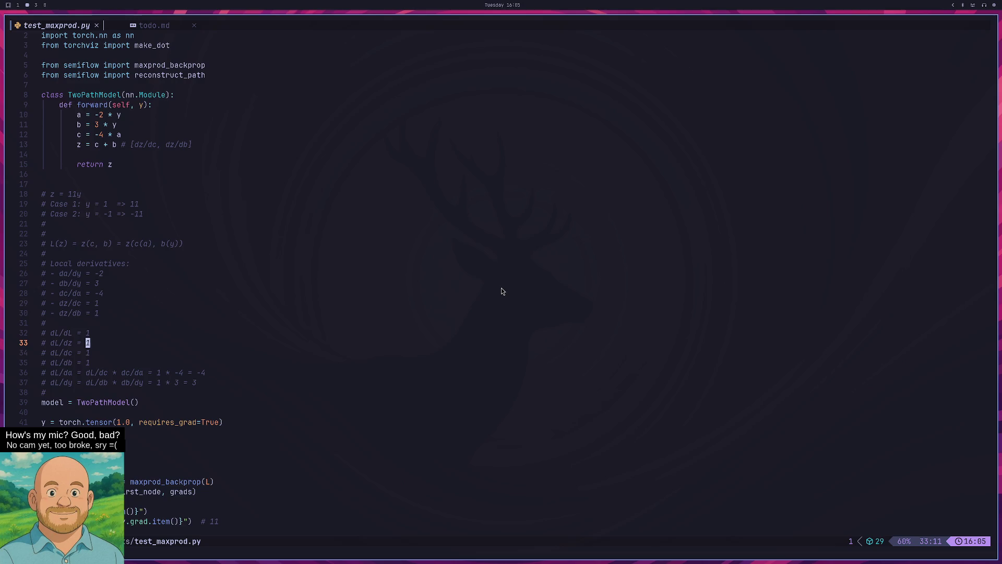
pyautogui.press('super+1')
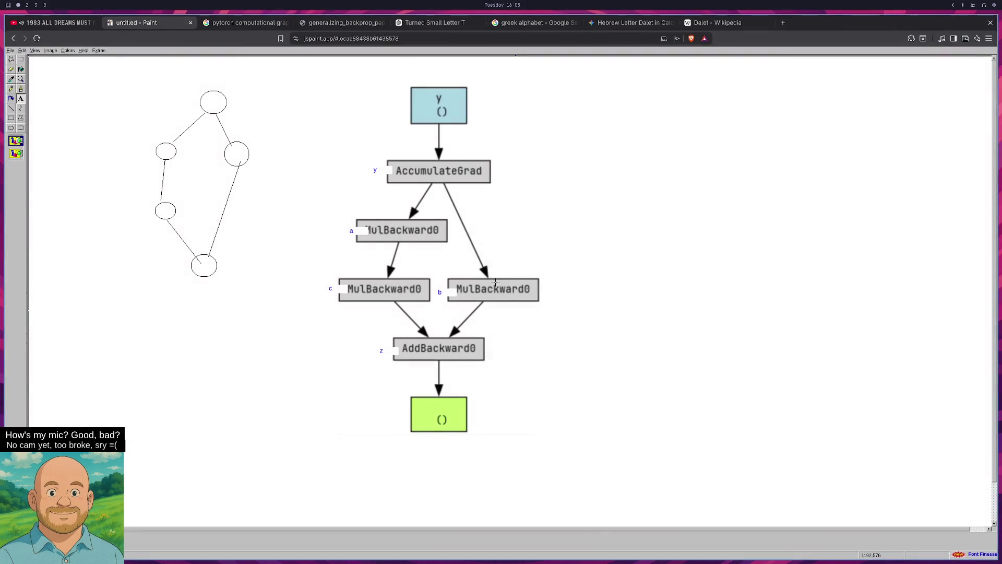
pyautogui.press('super+2')
pyautogui.press('super+2')
pyautogui.press('super+2')
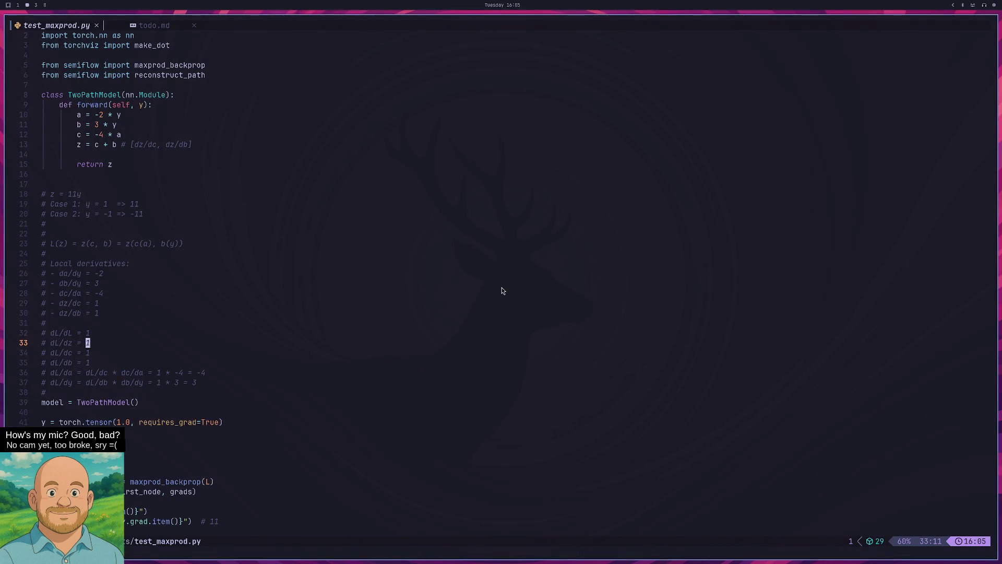
pyautogui.press('super+1')
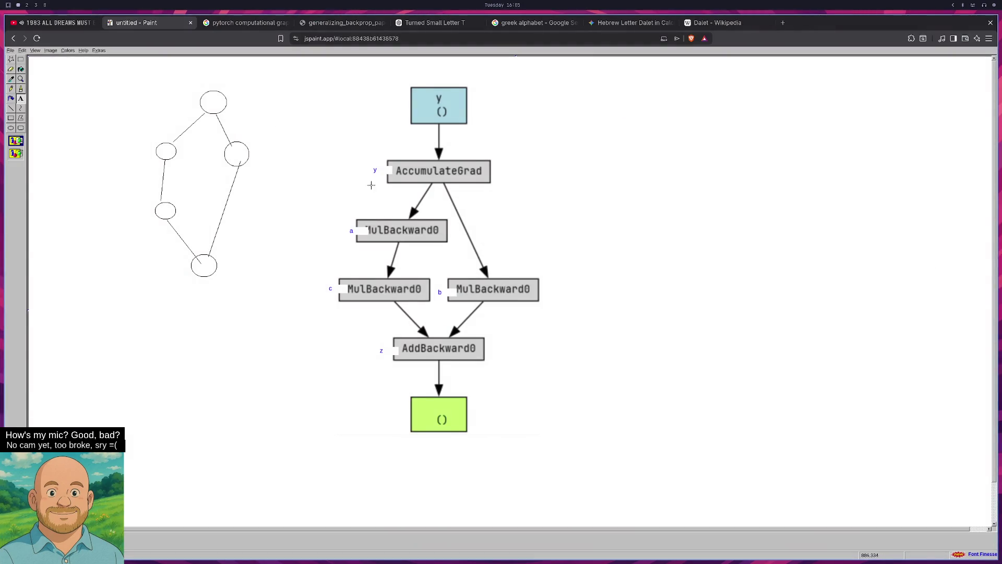
# Undo the single-letter labels and type a draft a(y) = -2 label beside the upper MulBackward0
pyautogui.hotkey('ctrl', 'z')
pyautogui.hotkey('ctrl', 'z')
pyautogui.hotkey('ctrl', 'z')
pyautogui.moveTo(324, 225); pyautogui.dragTo(350, 236)
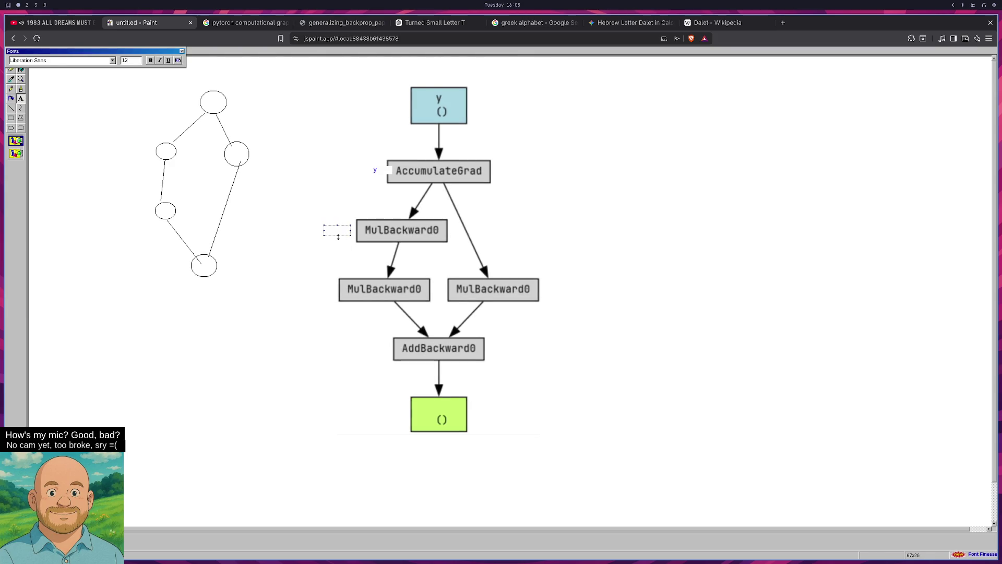
pyautogui.write('a')
pyautogui.press('BackSpace')
pyautogui.write('(y)')
pyautogui.write(' =')
pyautogui.press('super+2')
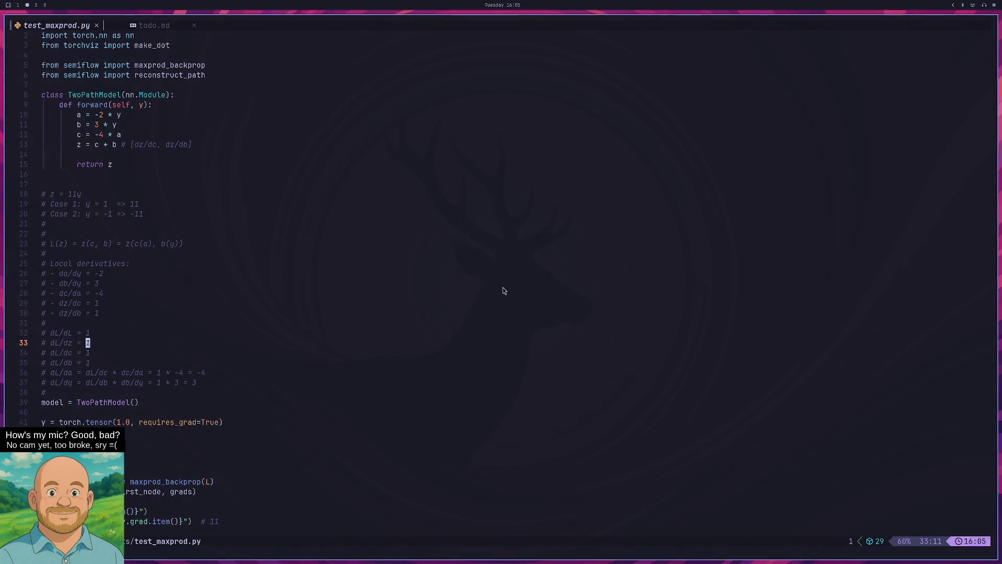
pyautogui.press('super+3')
pyautogui.press('super+1')
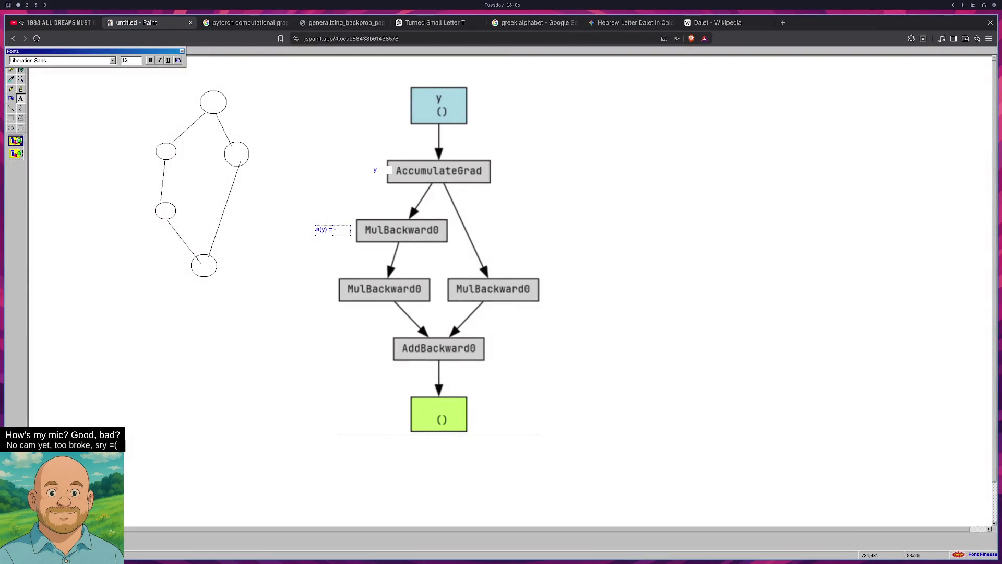
pyautogui.write('-2')
pyautogui.moveTo(315, 231); pyautogui.dragTo(322, 231)
# Check the model code and cancel an empty label box beside the lower-left MulBackward0
pyautogui.press('super+2')
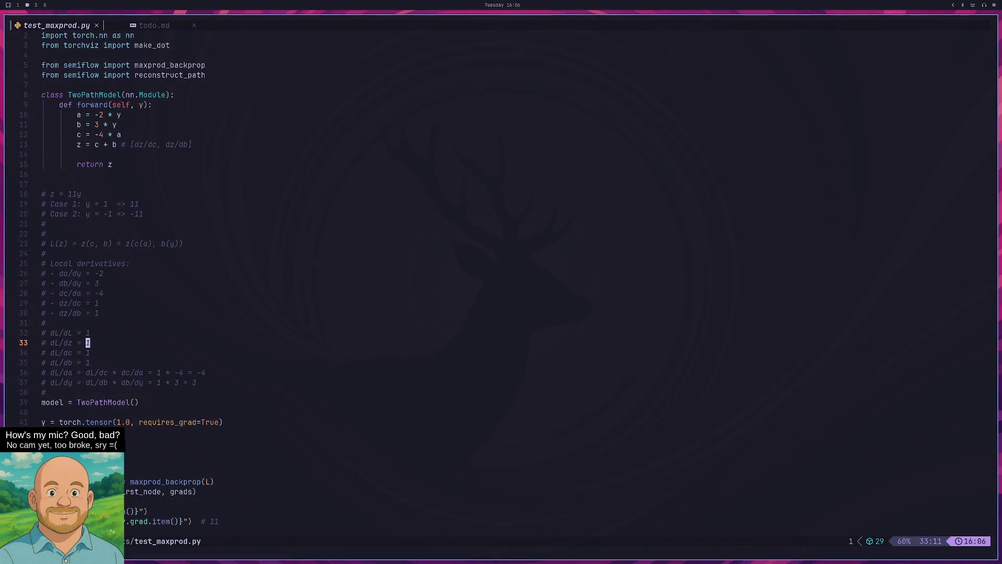
pyautogui.press('super+1')
pyautogui.press('super+2')
pyautogui.press('super+1')
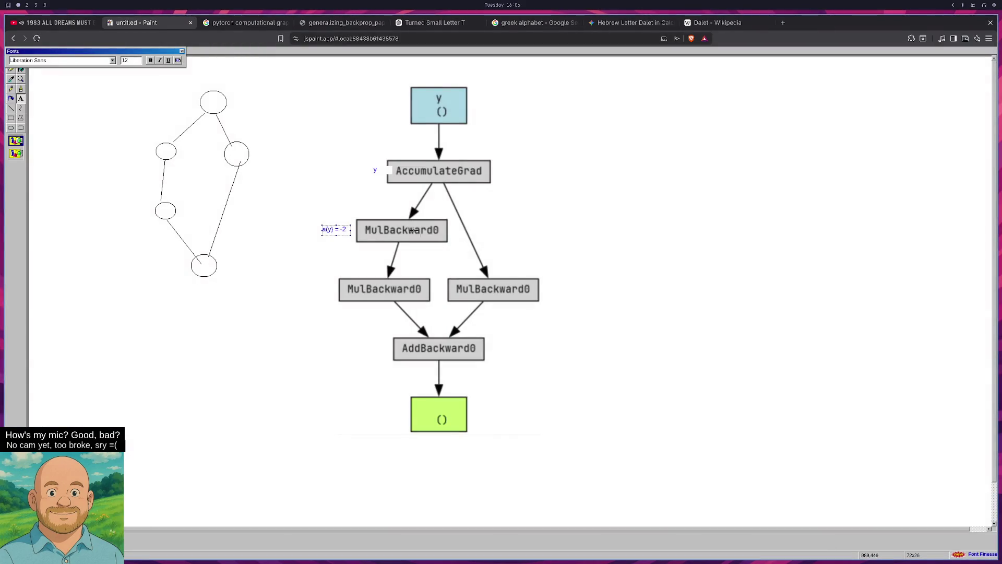
pyautogui.moveTo(308, 284); pyautogui.dragTo(332, 295)
pyautogui.press('Escape')
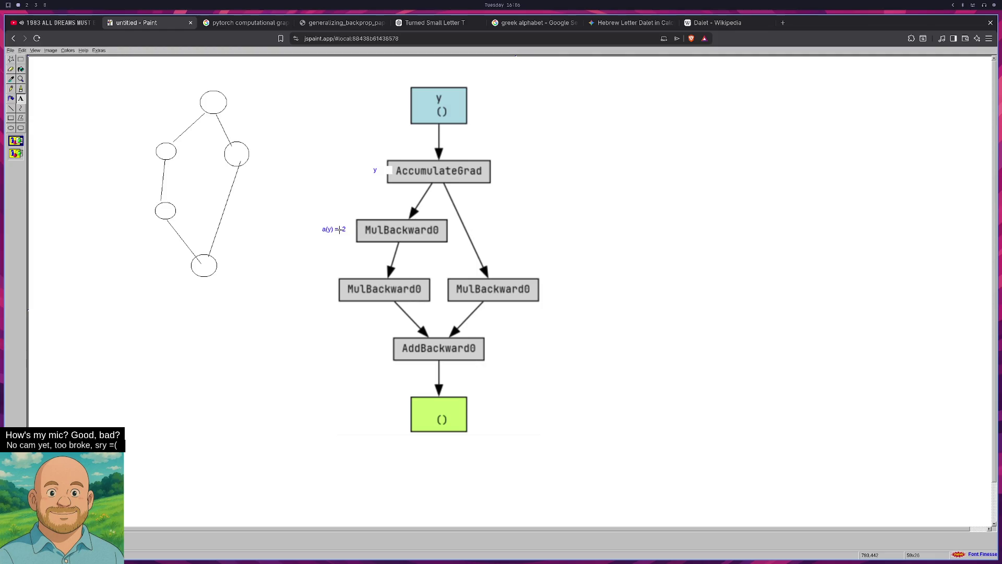
pyautogui.press('super+2')
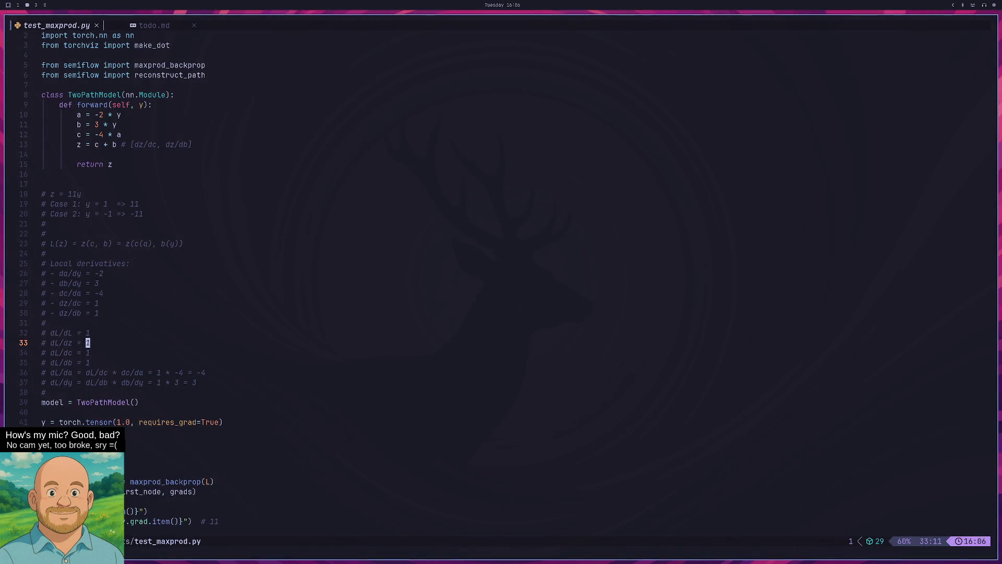
pyautogui.press('super+1')
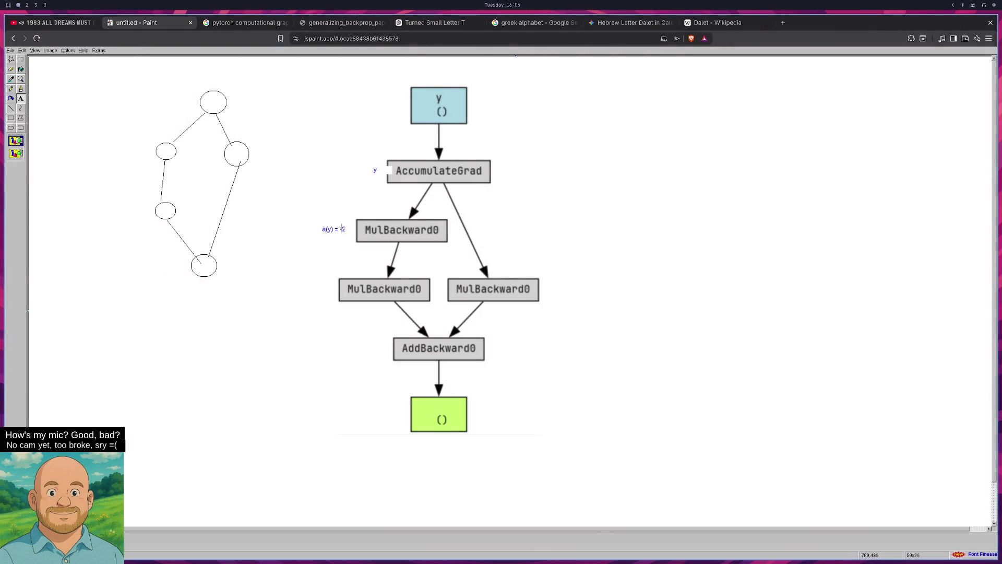
# Rewrite the upper MulBackward0 label as a(z) = -2y on one line and commit it
pyautogui.moveTo(328, 225); pyautogui.dragTo(352, 234)
pyautogui.write('a(z) =')
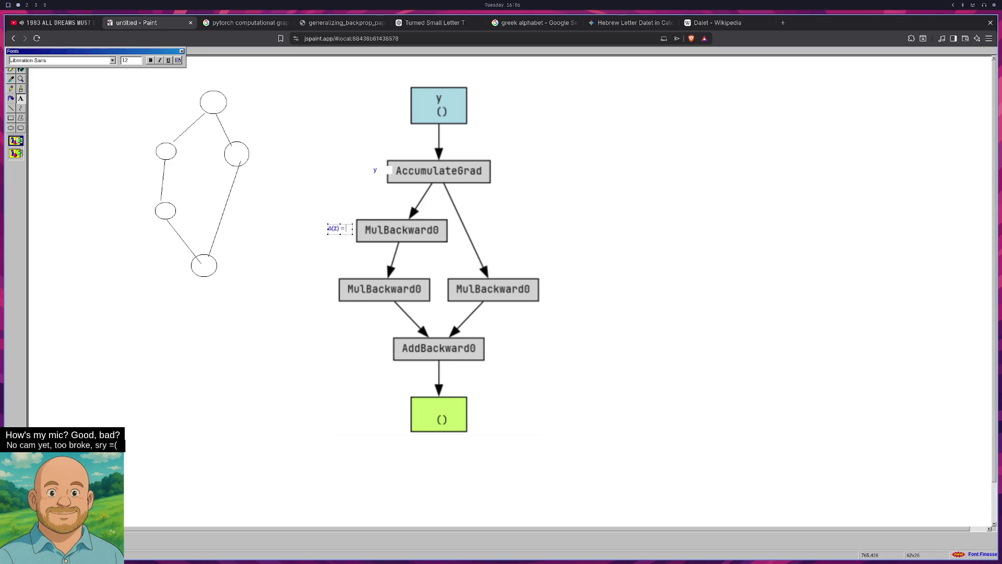
pyautogui.press('super+2')
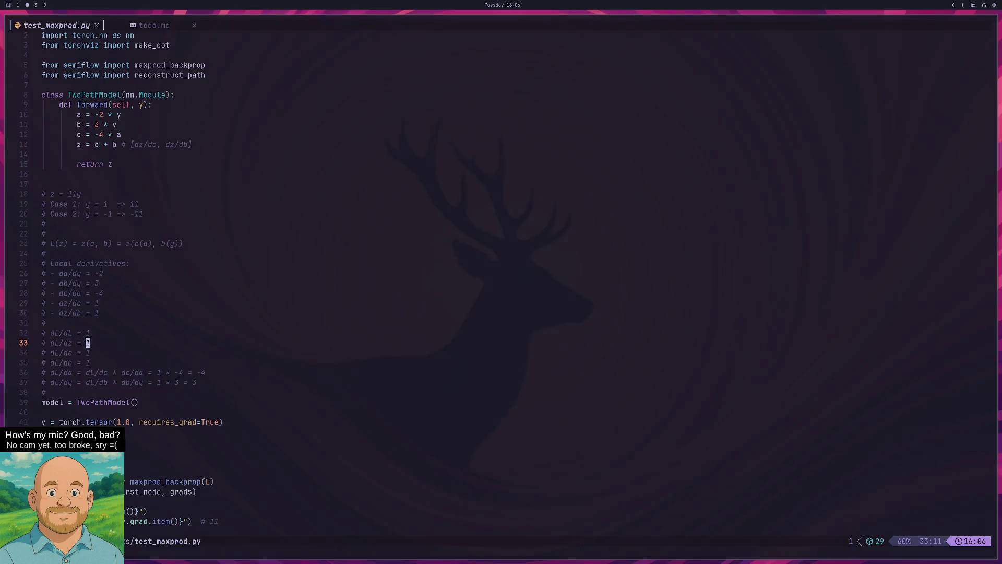
pyautogui.press('super+1')
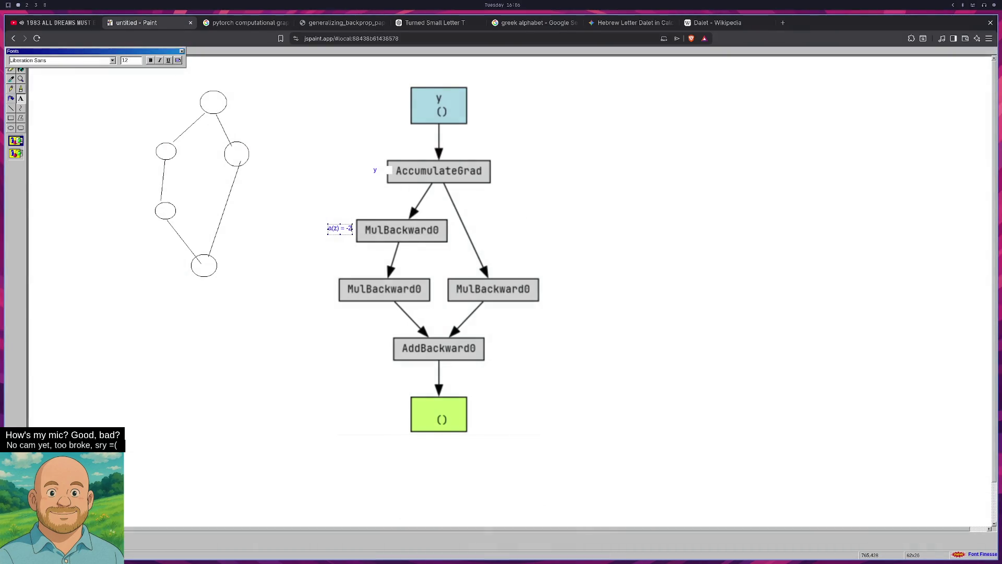
pyautogui.write('z')
pyautogui.press('BackSpace')
pyautogui.write('y')
pyautogui.moveTo(324, 230); pyautogui.dragTo(318, 230)
pyautogui.click(326, 260)
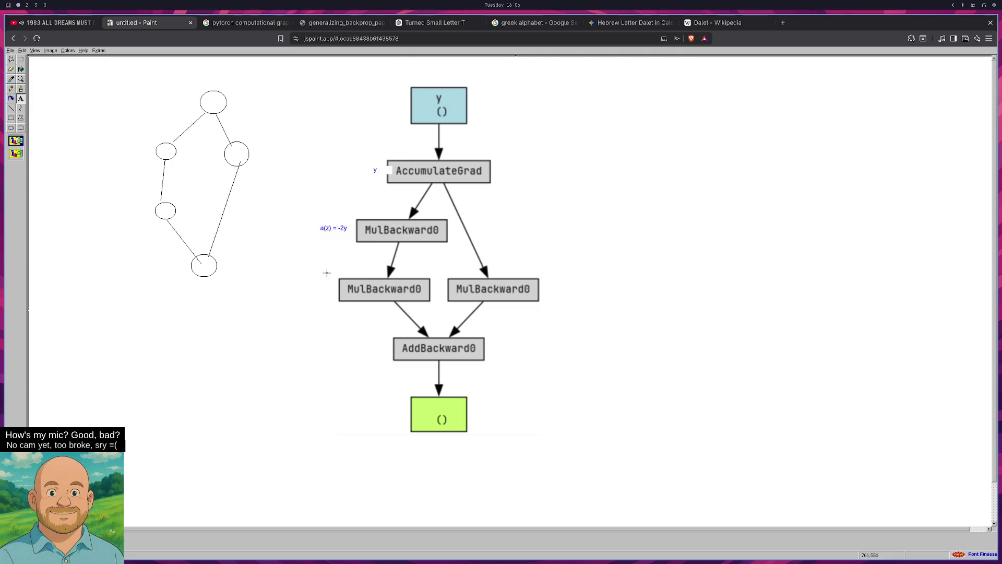
# Place a label box above the right MulBackward0 and write b(y) = 3y, checking the code
pyautogui.moveTo(304, 284); pyautogui.dragTo(334, 299)
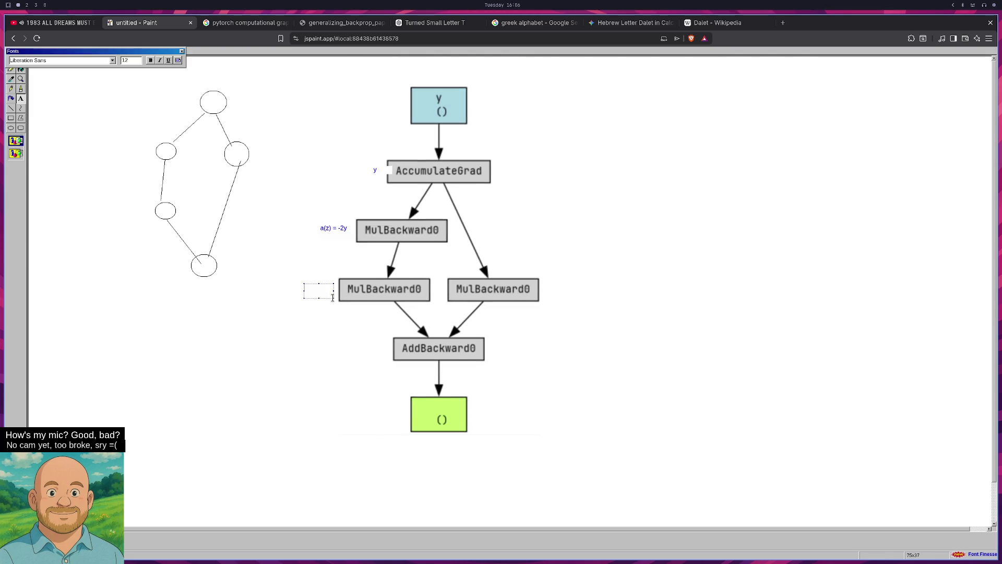
pyautogui.moveTo(548, 283); pyautogui.dragTo(567, 296)
pyautogui.moveTo(448, 270); pyautogui.dragTo(472, 279)
pyautogui.write('b')
pyautogui.write('(z')
pyautogui.write(')')
pyautogui.write(' =')
pyautogui.press('super+2')
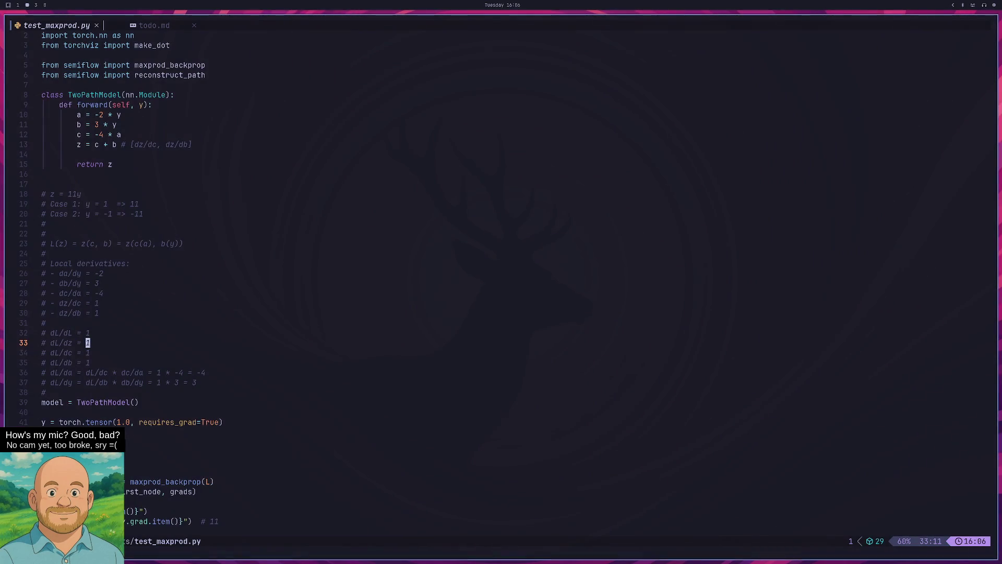
pyautogui.press('super+3')
pyautogui.press('super+2')
pyautogui.press('super+1')
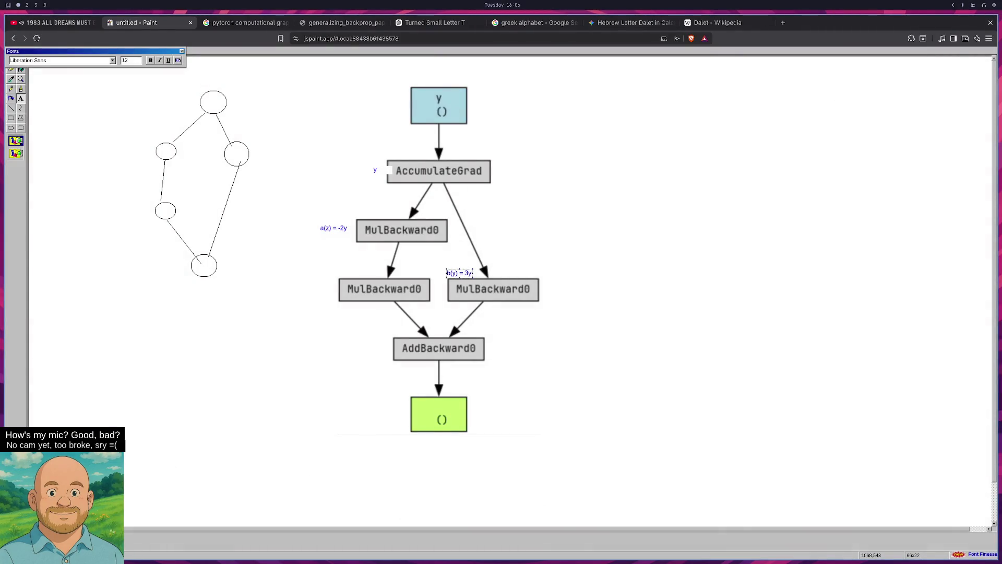
# Commit b(y) = 3y and begin typing c(a(y)) = above the left MulBackward0
pyautogui.moveTo(340, 269); pyautogui.dragTo(372, 278)
pyautogui.write(',')
pyautogui.write(')) =')
pyautogui.press('super+2')
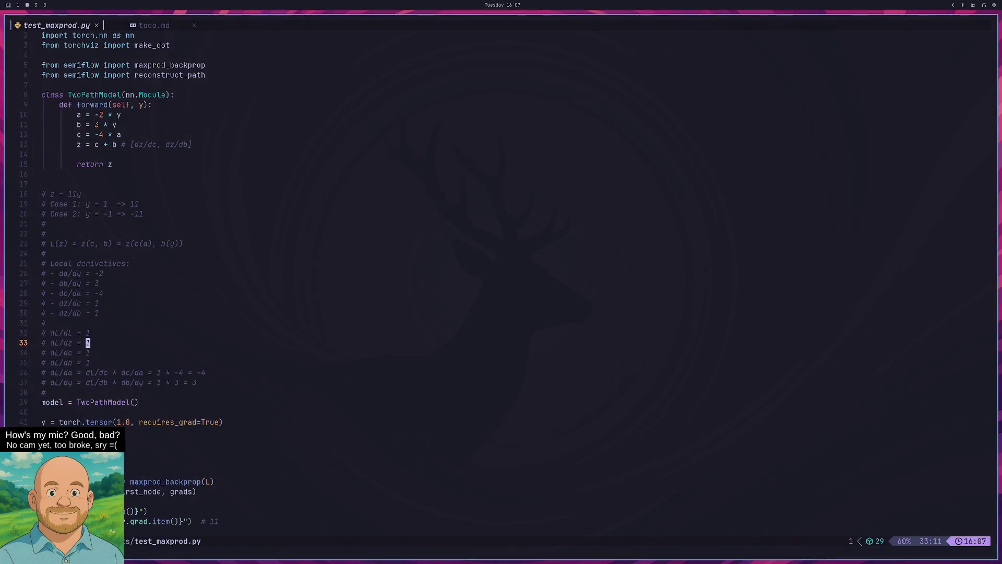
# Finish the left node label as c(a(y)) = -4a, resize it clear of MulBackward0 and commit
pyautogui.press('super+3')
pyautogui.press('super+1')
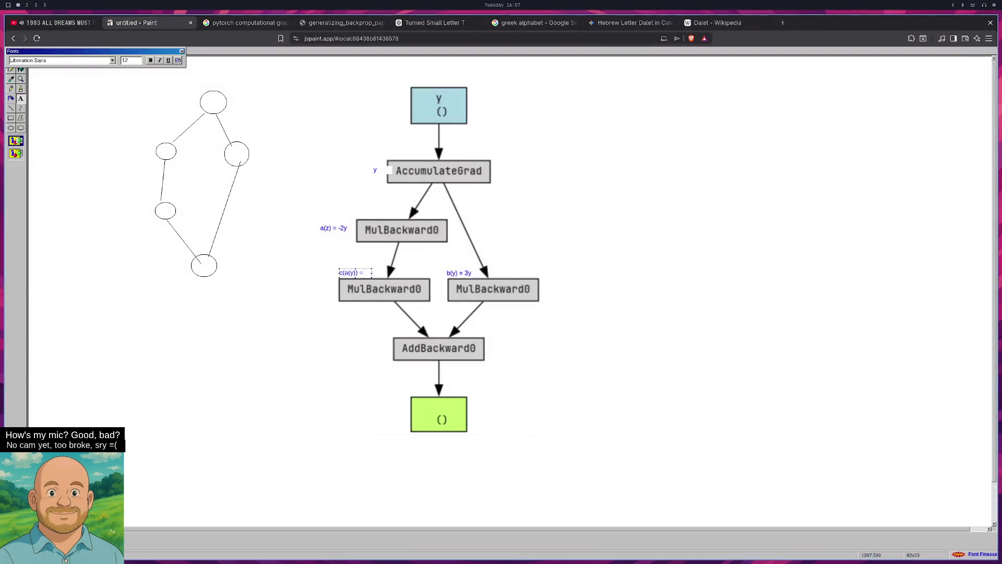
pyautogui.press('super+2')
pyautogui.press('super+1')
pyautogui.write('4a')
pyautogui.moveTo(371, 277)
pyautogui.mouseDown()
pyautogui.moveTo(381, 276)
pyautogui.moveTo(361, 272)
pyautogui.moveTo(391, 276)
pyautogui.mouseUp()
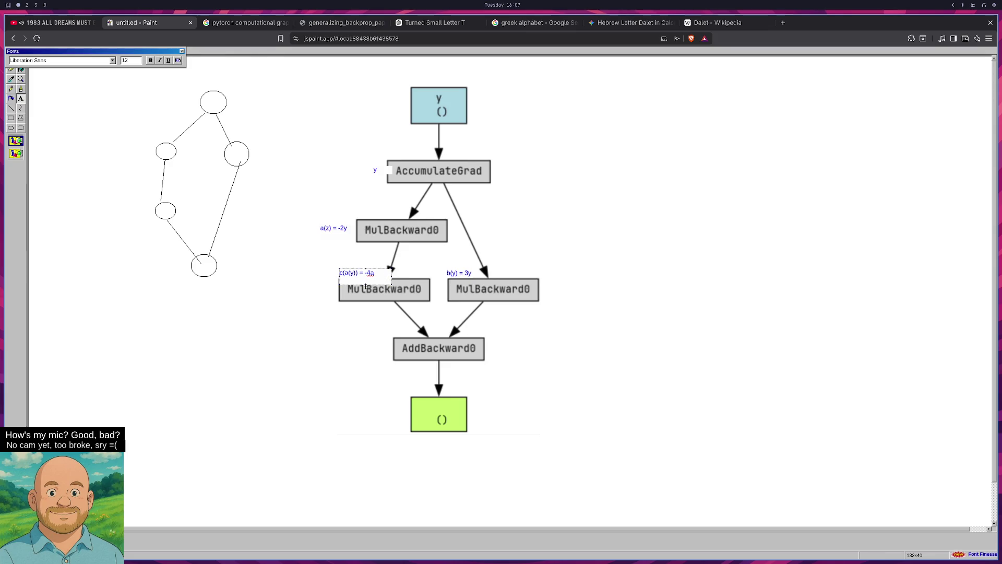
pyautogui.moveTo(361, 284)
pyautogui.mouseDown()
pyautogui.moveTo(361, 257)
pyautogui.moveTo(362, 266)
pyautogui.mouseUp()
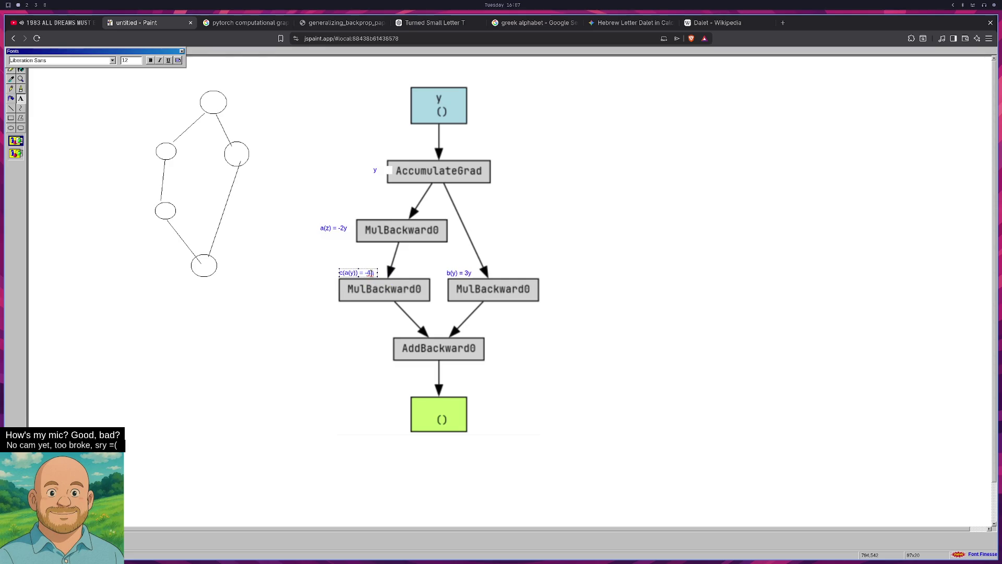
pyautogui.click(339, 238)
# Retype the upper label as a(y) = -2y over the old a(z) = -2y text and commit
pyautogui.moveTo(316, 222); pyautogui.dragTo(350, 236)
pyautogui.write('a(')
pyautogui.write('y)')
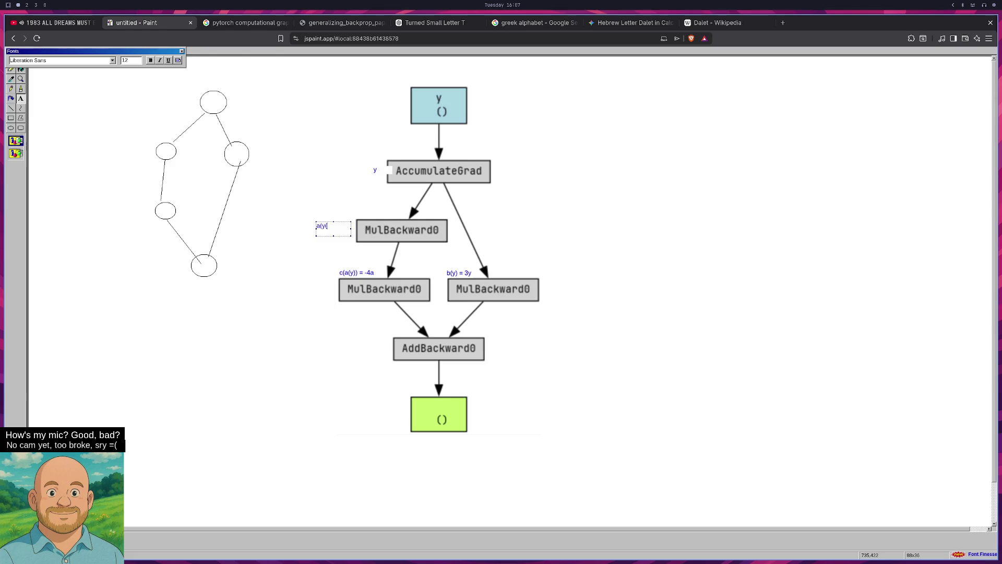
pyautogui.write(' =')
pyautogui.press('super+2')
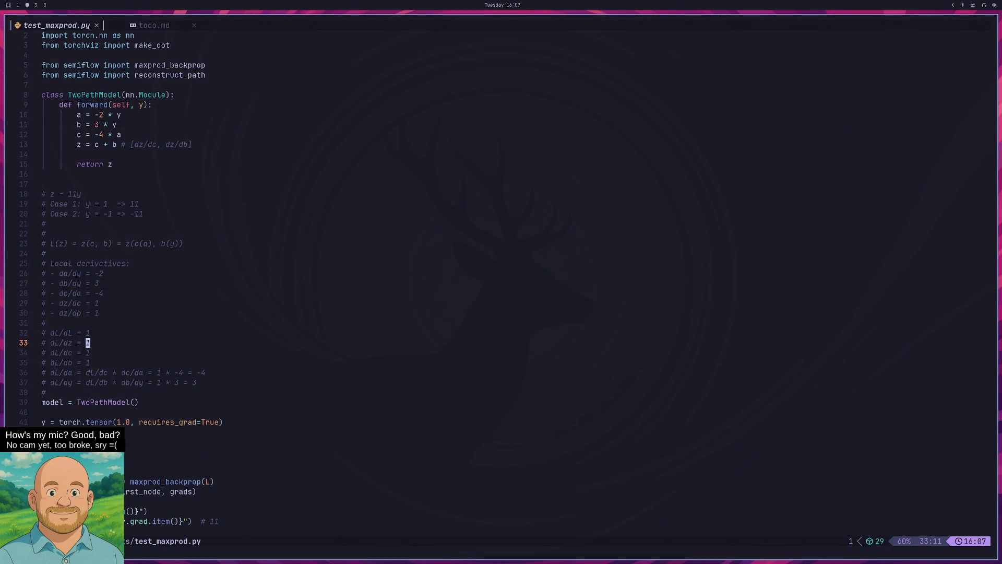
pyautogui.press('super+1')
pyautogui.write('-2y')
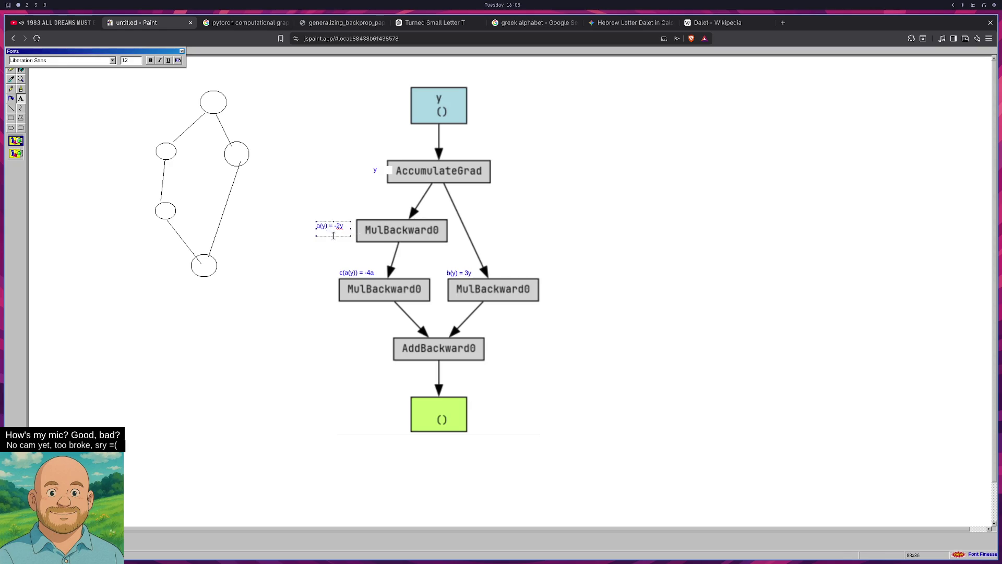
pyautogui.moveTo(334, 236); pyautogui.dragTo(334, 231)
pyautogui.click(329, 244)
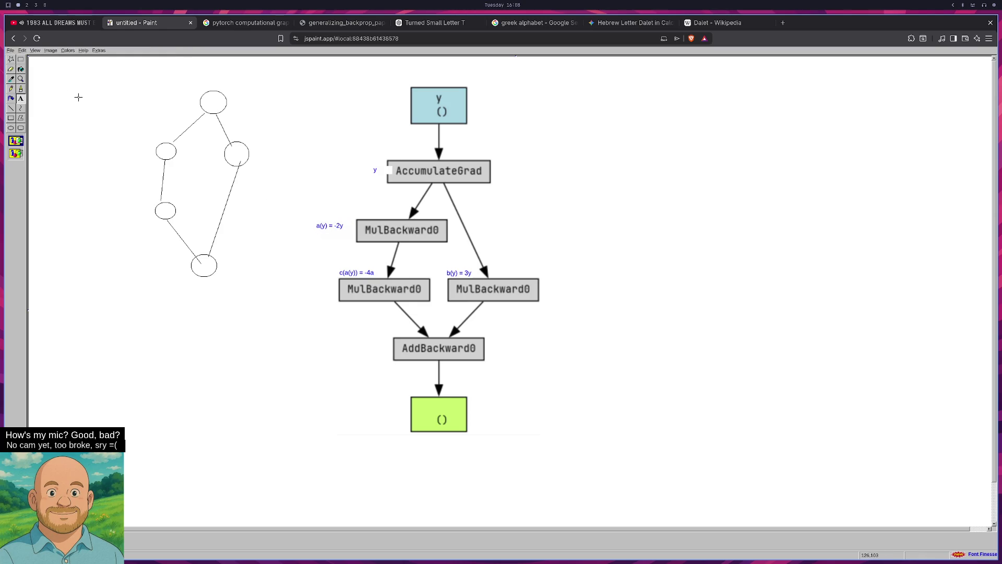
# Select the a(y) = -2y label for moving, then clear a trial selection left of AddBackward0
pyautogui.click(21, 59)
pyautogui.moveTo(314, 220)
pyautogui.mouseDown()
pyautogui.moveTo(340, 228)
pyautogui.moveTo(375, 212)
pyautogui.mouseUp()
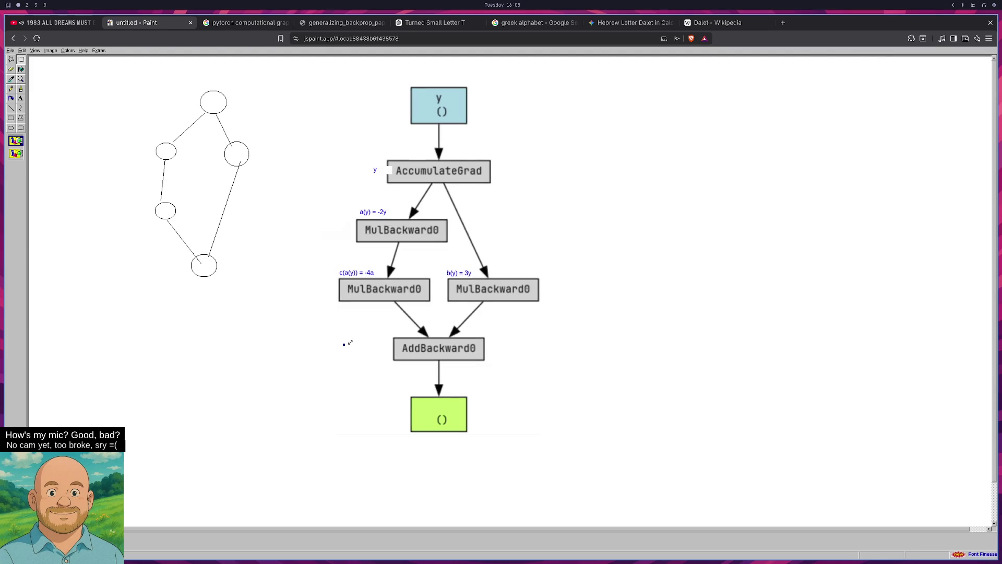
pyautogui.press('super+4')
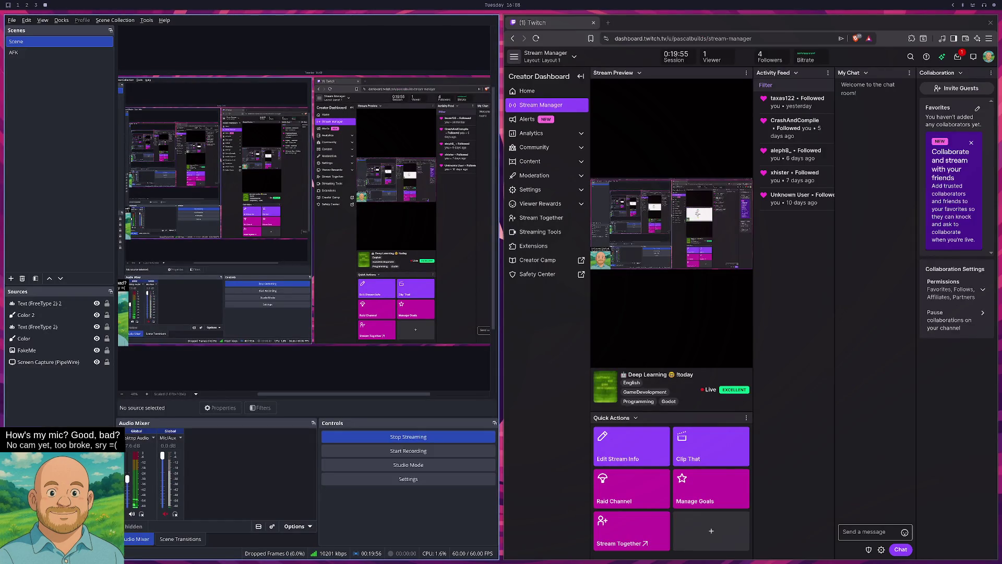
pyautogui.press('super+2')
pyautogui.press('super+3')
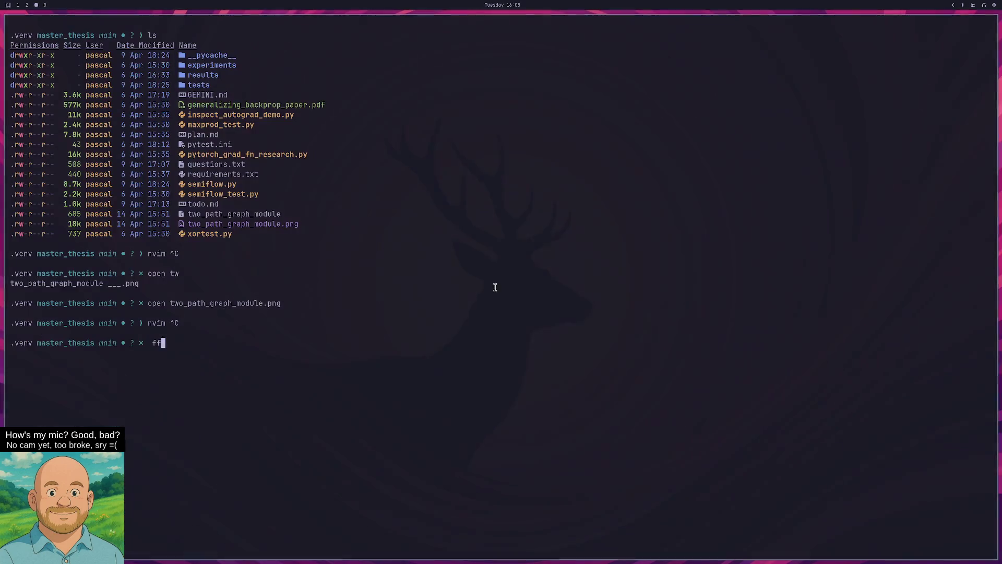
pyautogui.press('super+8')
pyautogui.press('super+1')
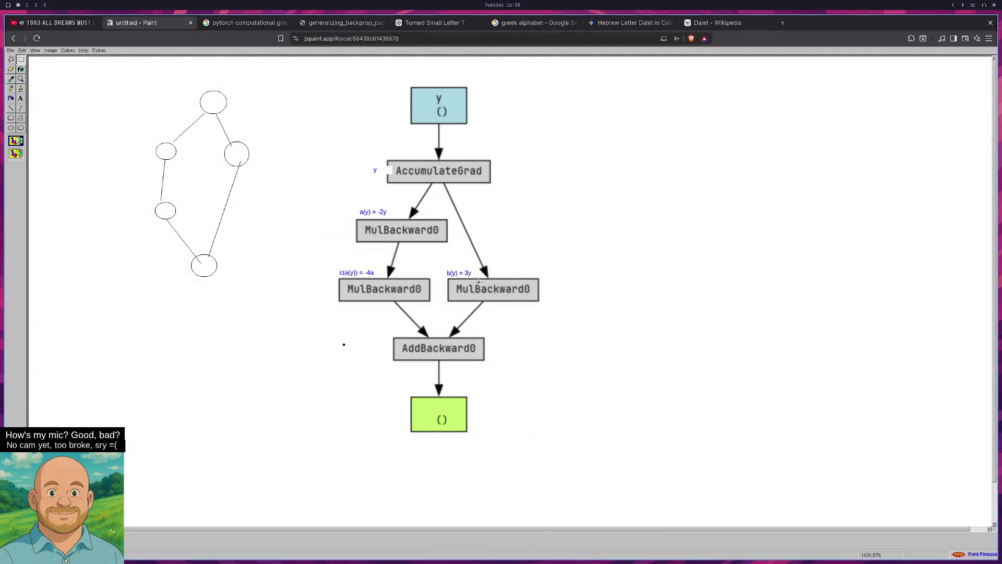
pyautogui.moveTo(326, 344)
pyautogui.mouseDown()
pyautogui.moveTo(351, 359)
pyautogui.moveTo(355, 328)
pyautogui.moveTo(413, 335)
pyautogui.mouseUp()
pyautogui.press('Escape')
# Type the label z(c(a(y)),b(y)) = c + b left of AddBackward0 and commit it
pyautogui.moveTo(348, 323); pyautogui.dragTo(414, 333)
pyautogui.click(21, 99)
pyautogui.moveTo(336, 318); pyautogui.dragTo(397, 331)
pyautogui.write('y')
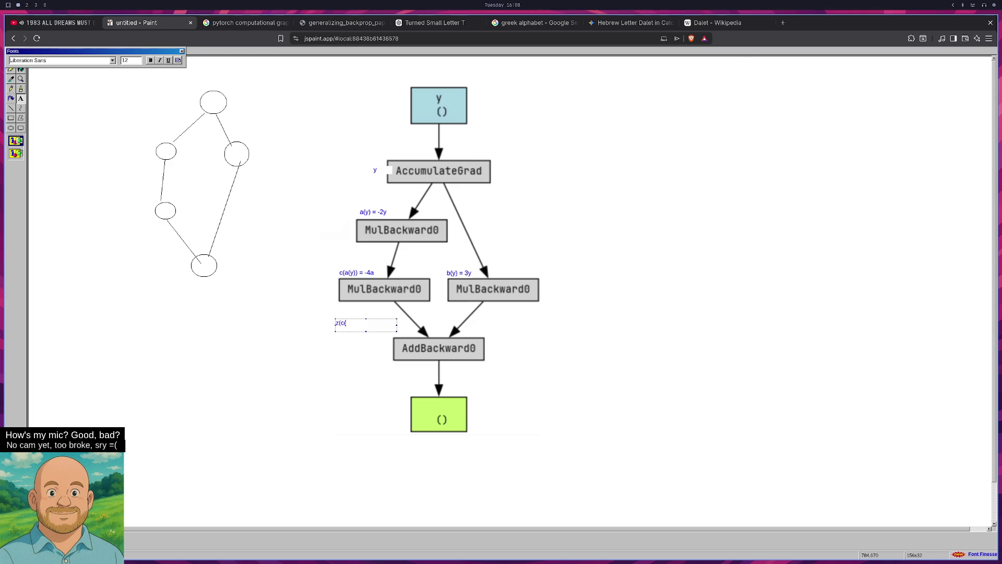
pyautogui.write('y)),')
pyautogui.write('b(')
pyautogui.write('y)')
pyautogui.write('a')
pyautogui.press('super+3')
pyautogui.hotkey('ctrl', 'z')
pyautogui.write('ff')
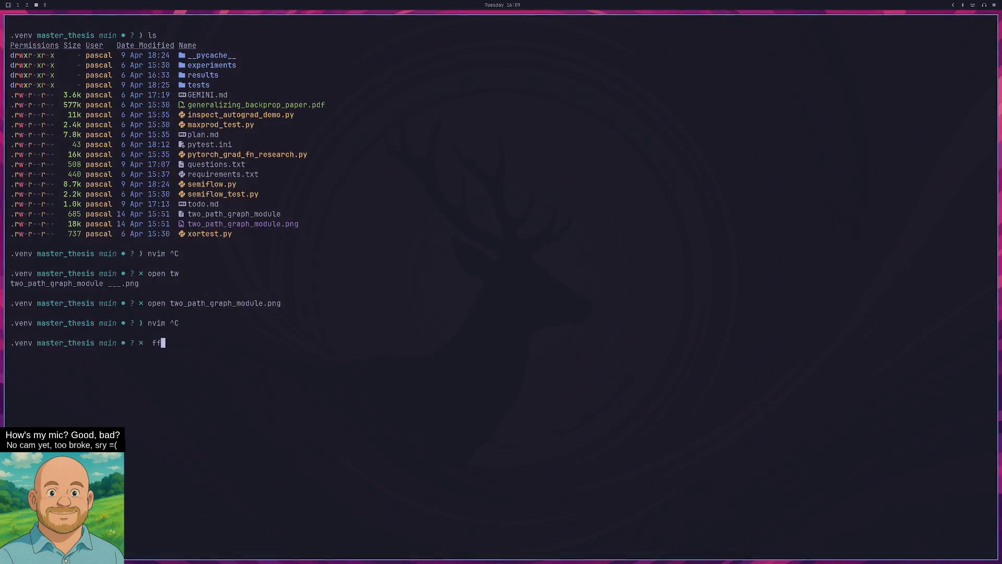
pyautogui.press('super+1')
pyautogui.write('z(c(a(y)),b(y)) = c')
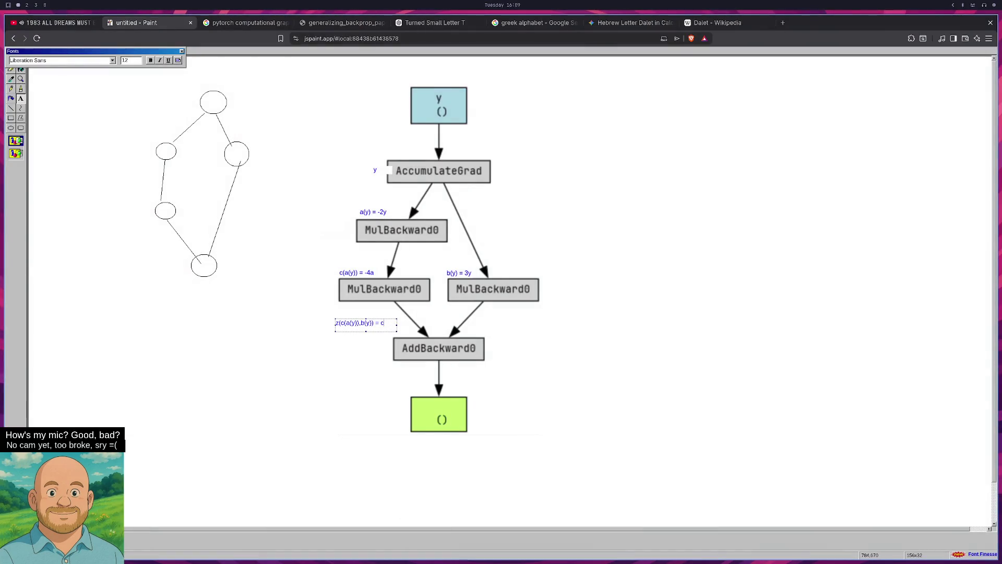
pyautogui.write(' + b')
pyautogui.click(334, 395)
# Move the z(c(a(y)),b(y)) = c + b label to sit just above-left of AddBackward0
pyautogui.click(21, 59)
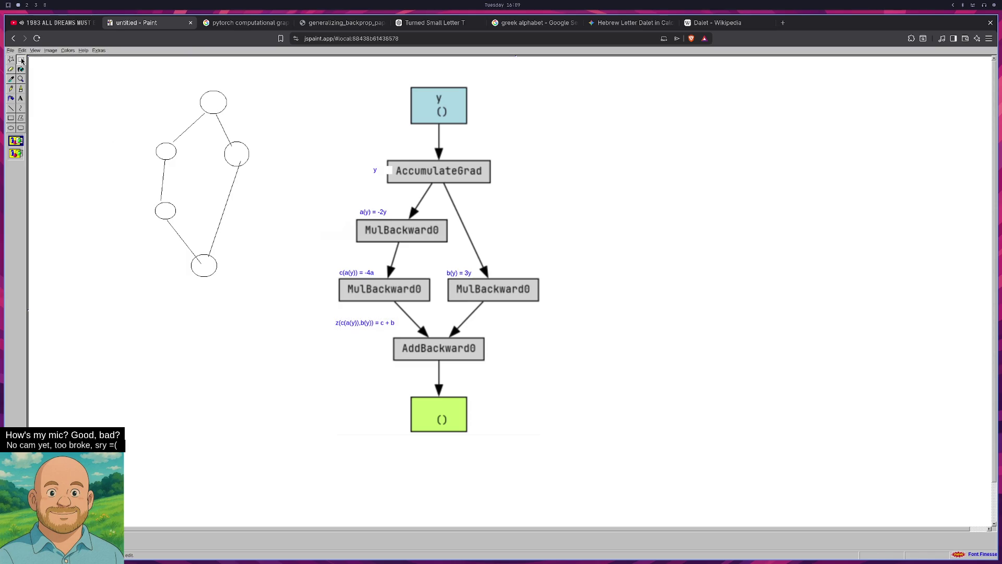
pyautogui.moveTo(332, 317); pyautogui.dragTo(407, 331)
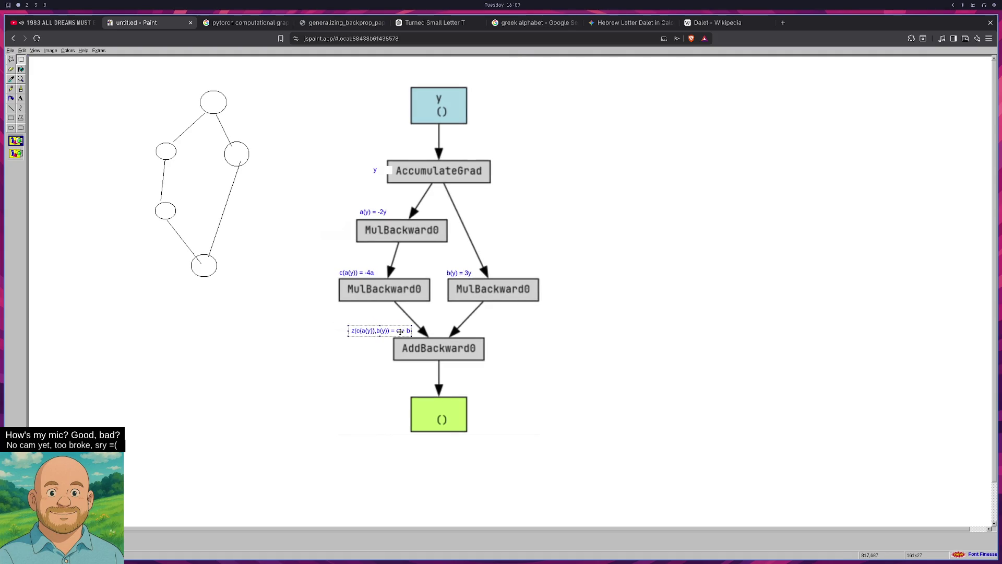
pyautogui.click(670, 380)
# Add an L text label just left of the green output box
pyautogui.moveTo(387, 404); pyautogui.dragTo(403, 419)
pyautogui.click(20, 98)
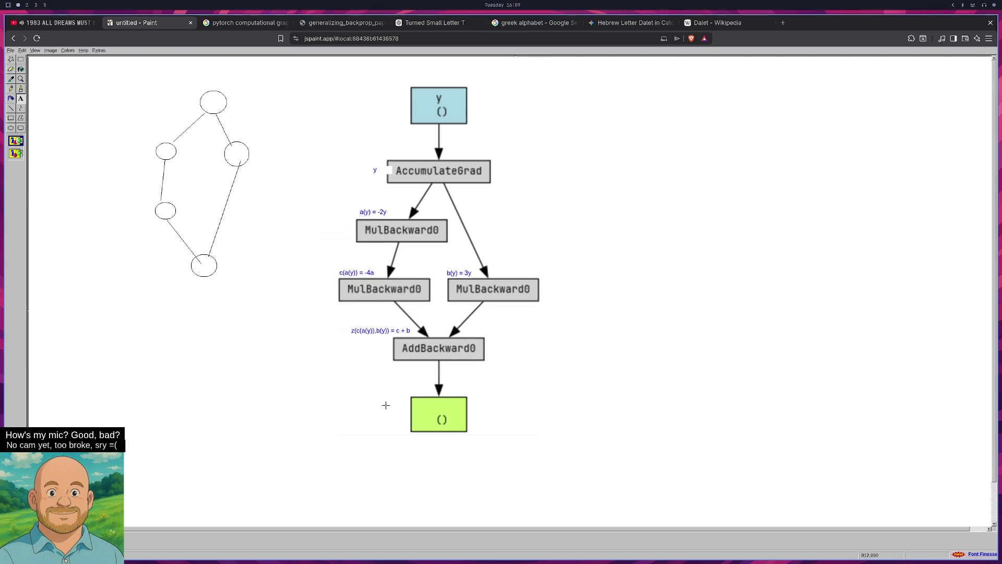
pyautogui.moveTo(386, 405); pyautogui.dragTo(406, 421)
pyautogui.click(303, 386)
pyautogui.press('super+1')
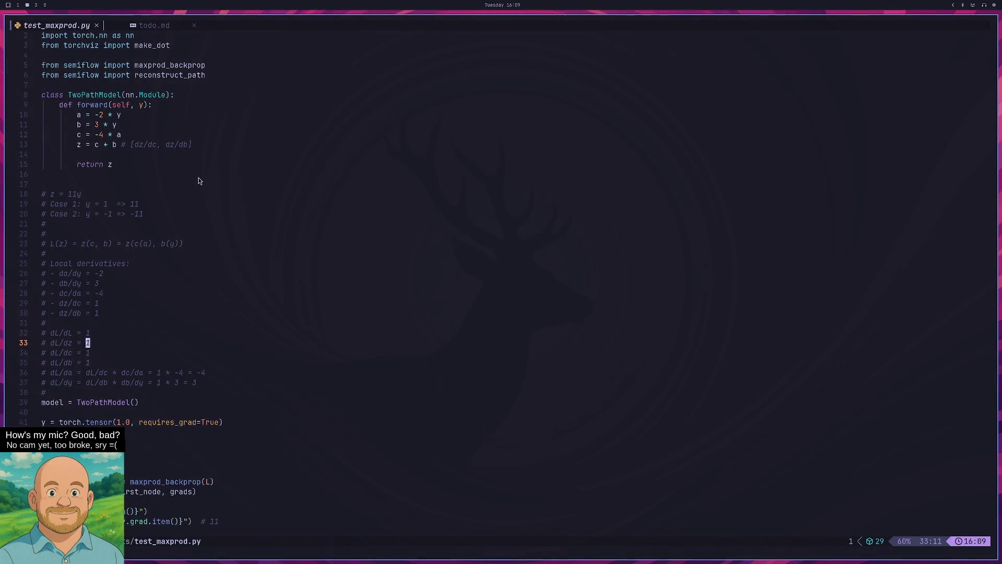
pyautogui.press('super+1')
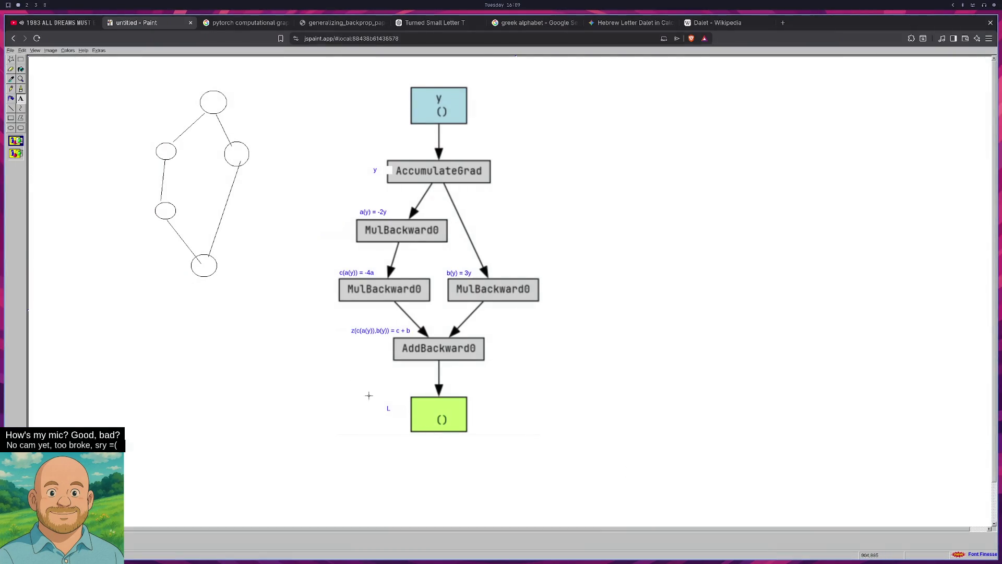
# Move the L label up so it sits above the green box's top-left corner
pyautogui.click(21, 59)
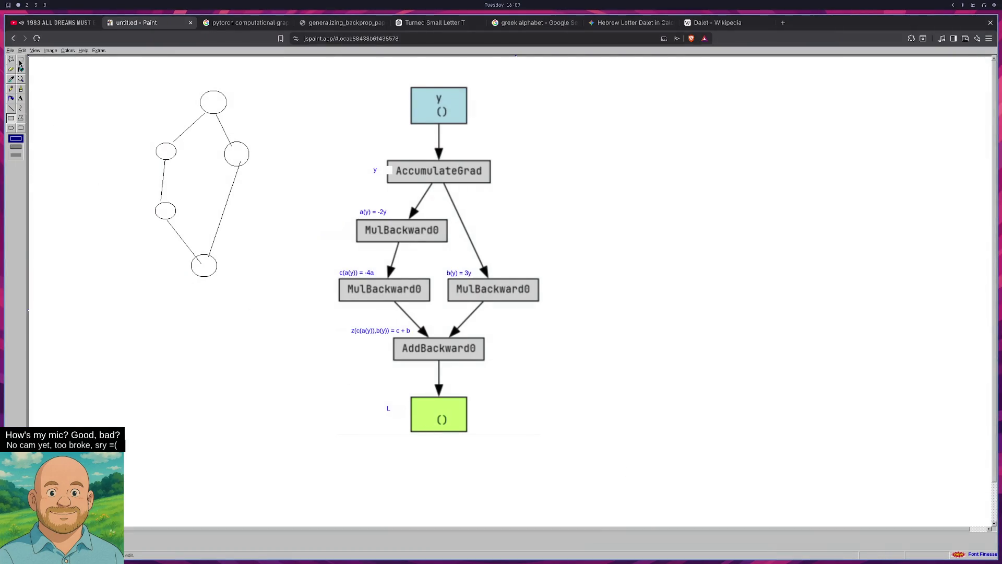
pyautogui.moveTo(384, 405)
pyautogui.mouseDown()
pyautogui.moveTo(394, 413)
pyautogui.moveTo(403, 387)
pyautogui.moveTo(417, 390)
pyautogui.mouseUp()
pyautogui.click(390, 393)
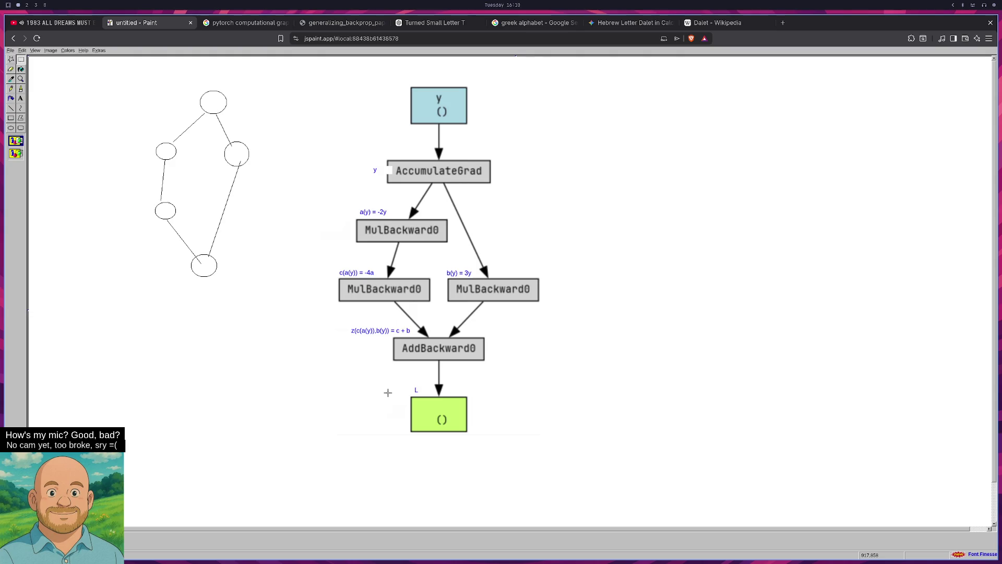
pyautogui.press('super+2')
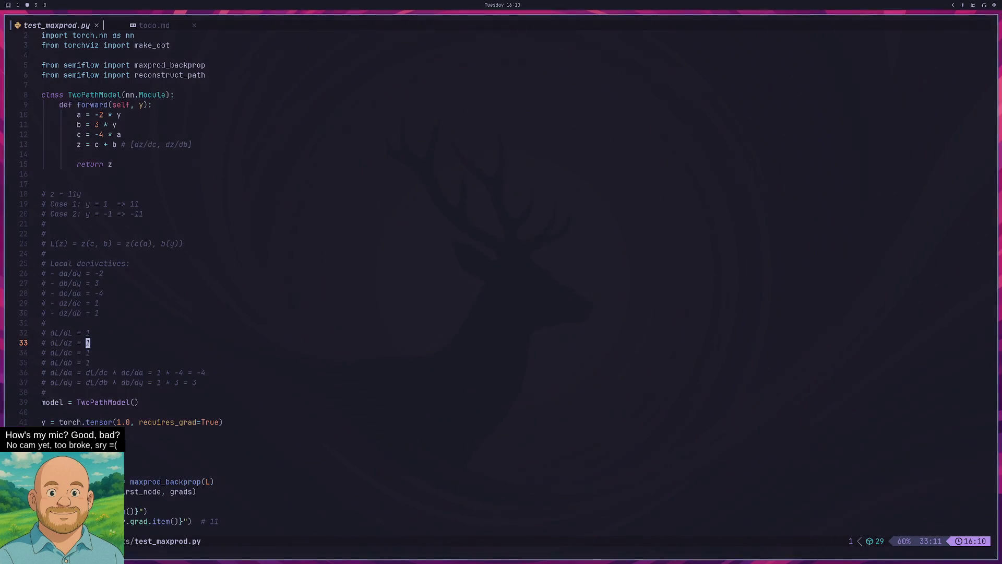
pyautogui.press('super+3')
pyautogui.press('super+2')
pyautogui.press('super+1')
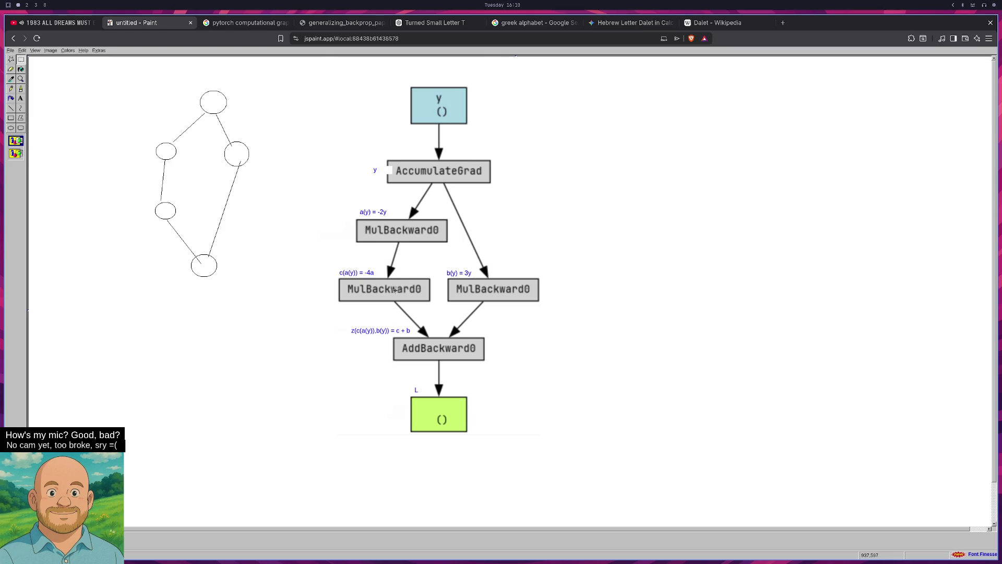
pyautogui.press('super+2')
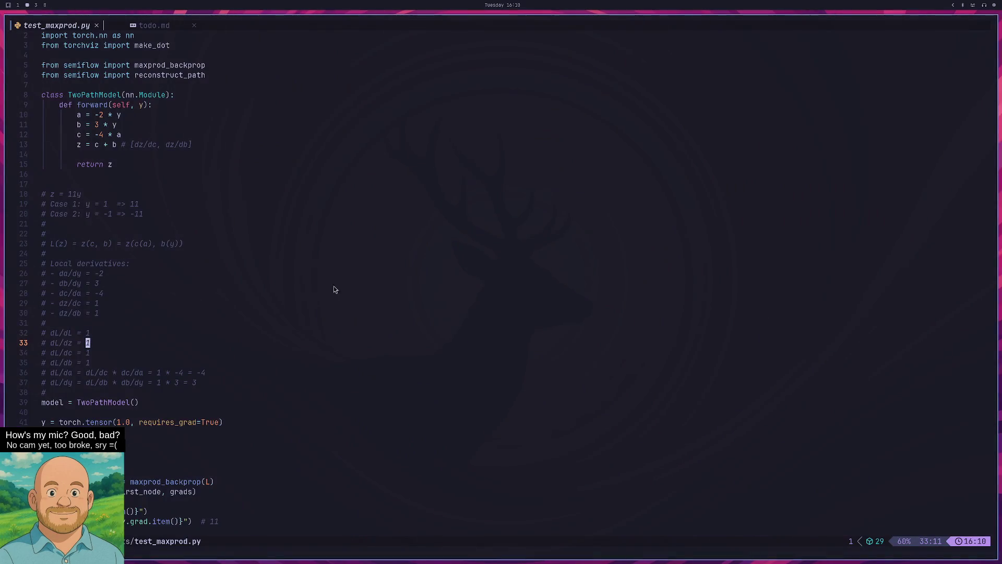
pyautogui.press('super+3')
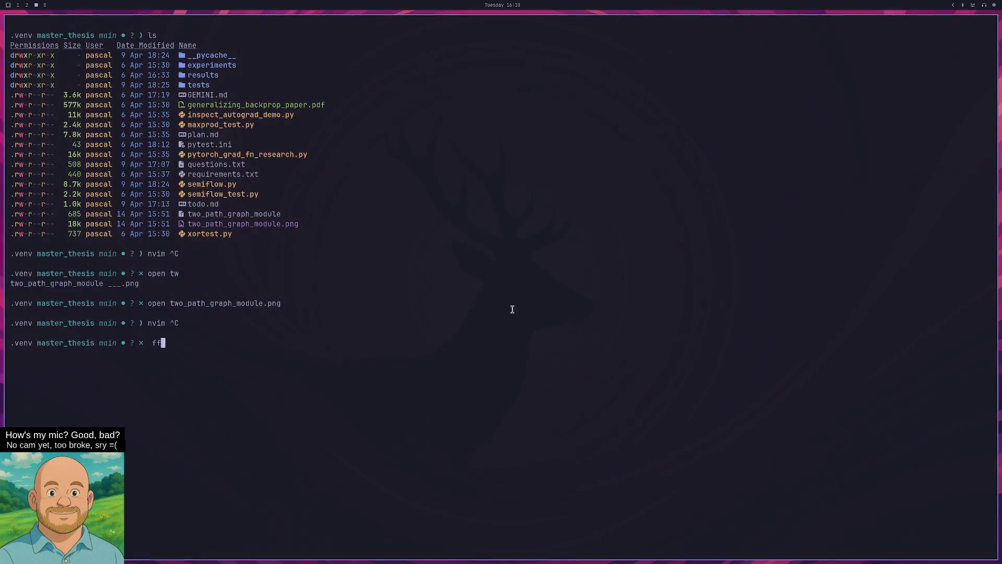
pyautogui.press('super+1')
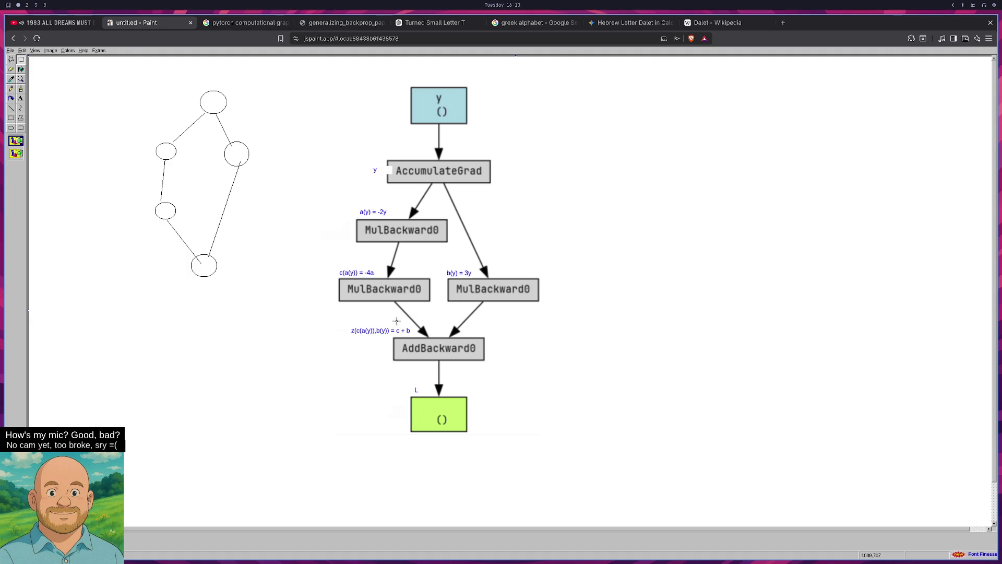
# Write a first dz/dc, dz/db label to the right of AddBackward0
pyautogui.click(19, 98)
pyautogui.moveTo(487, 339); pyautogui.dragTo(577, 355)
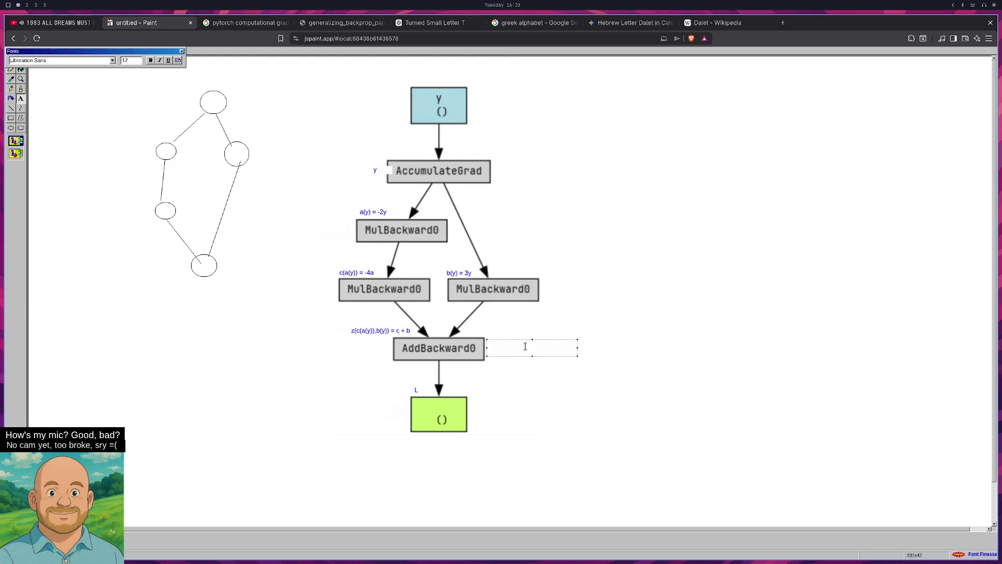
pyautogui.write('d')
pyautogui.write('z')
pyautogui.write('a')
pyautogui.write(', dy')
pyautogui.write('z')
pyautogui.write('b')
pyautogui.press('super+2')
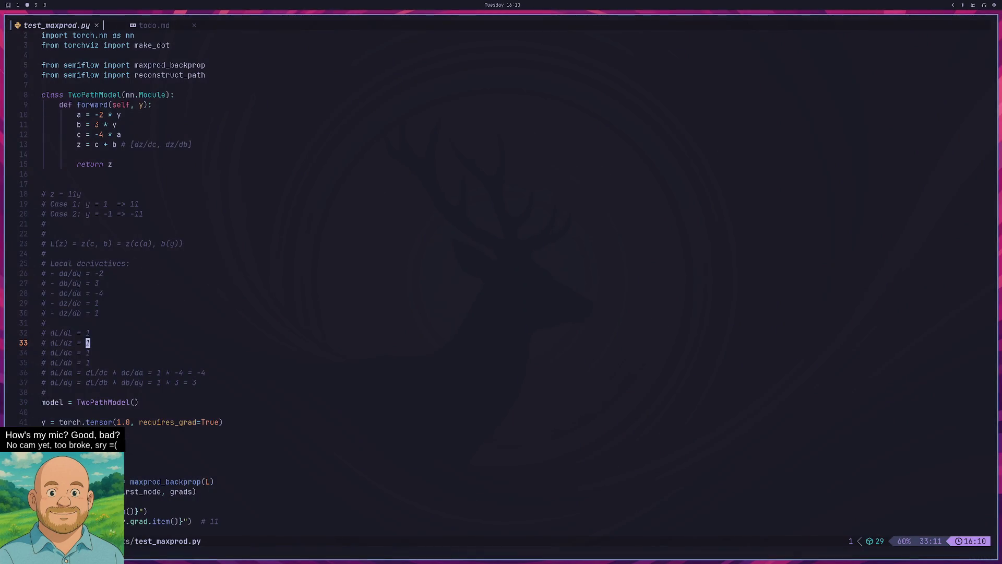
pyautogui.press('super+1')
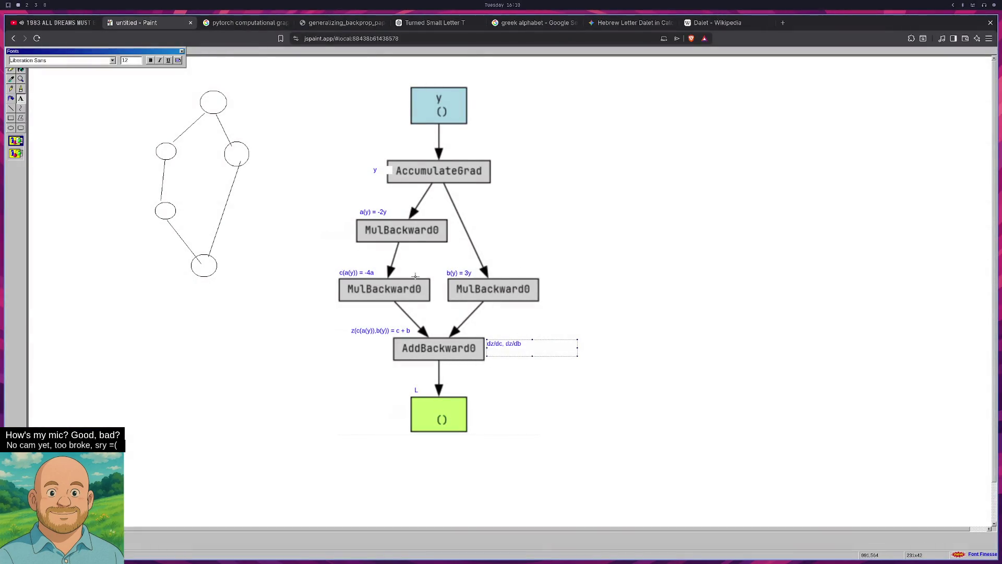
pyautogui.moveTo(405, 270); pyautogui.dragTo(424, 277)
pyautogui.moveTo(216, 327); pyautogui.dragTo(236, 336)
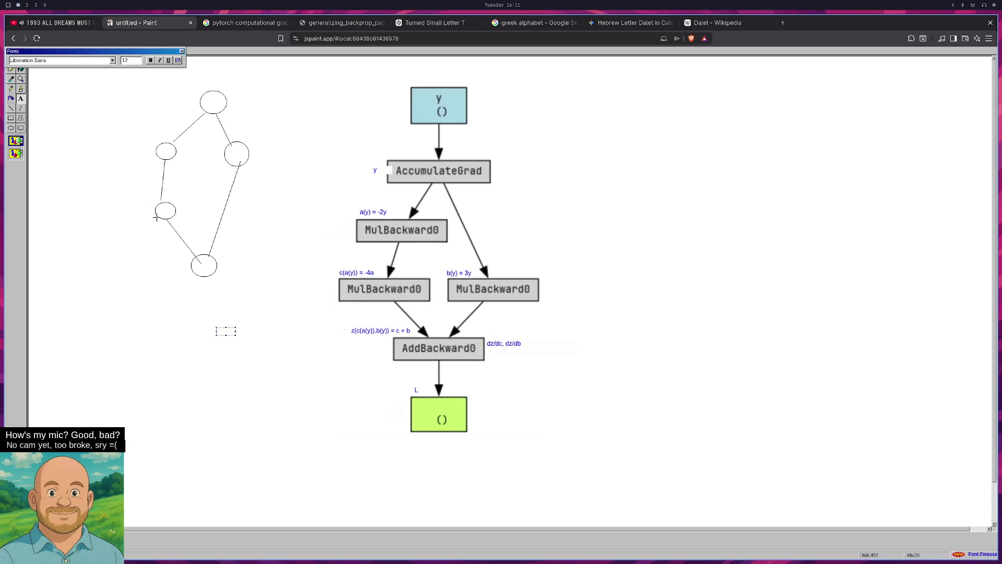
pyautogui.click(10, 118)
# Delete that label and retype it in red as [dz/dc,dz/db] beside AddBackward0
pyautogui.click(21, 58)
pyautogui.moveTo(485, 339); pyautogui.dragTo(522, 349)
pyautogui.press('Delete')
pyautogui.click(21, 99)
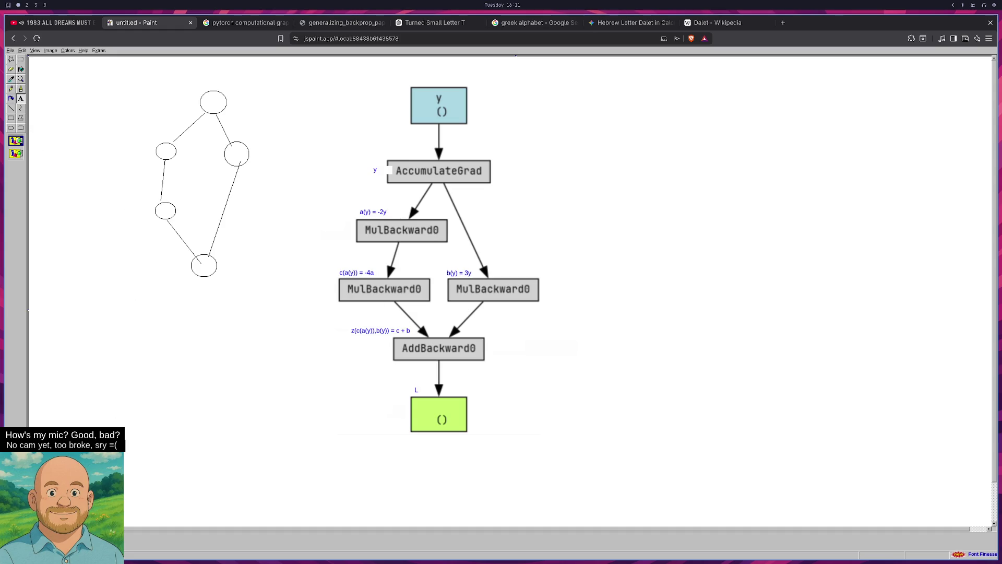
pyautogui.moveTo(489, 340)
pyautogui.mouseDown()
pyautogui.moveTo(518, 357)
pyautogui.moveTo(533, 351)
pyautogui.mouseUp()
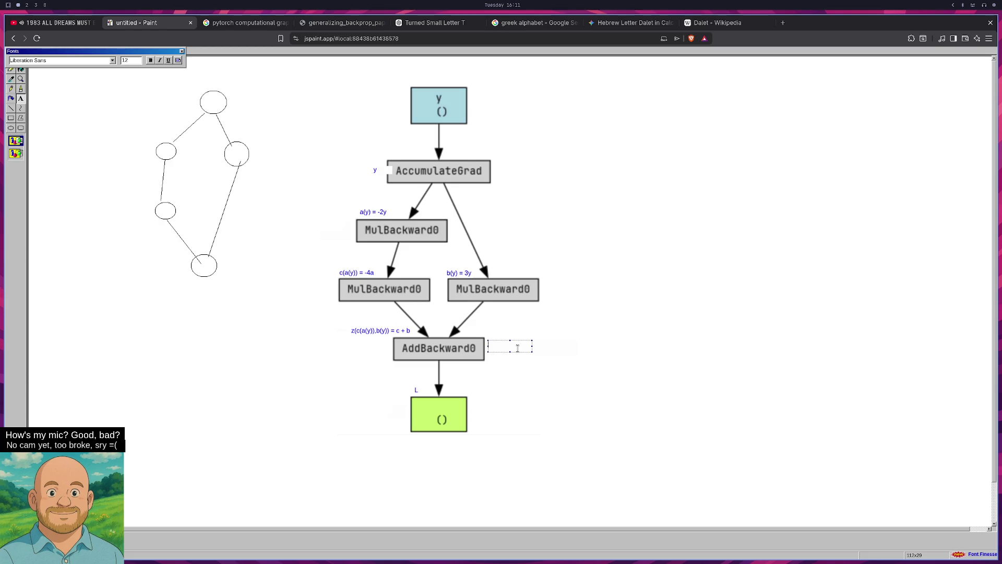
pyautogui.write('d')
pyautogui.write('c')
pyautogui.write('[')
pyautogui.write('/db')
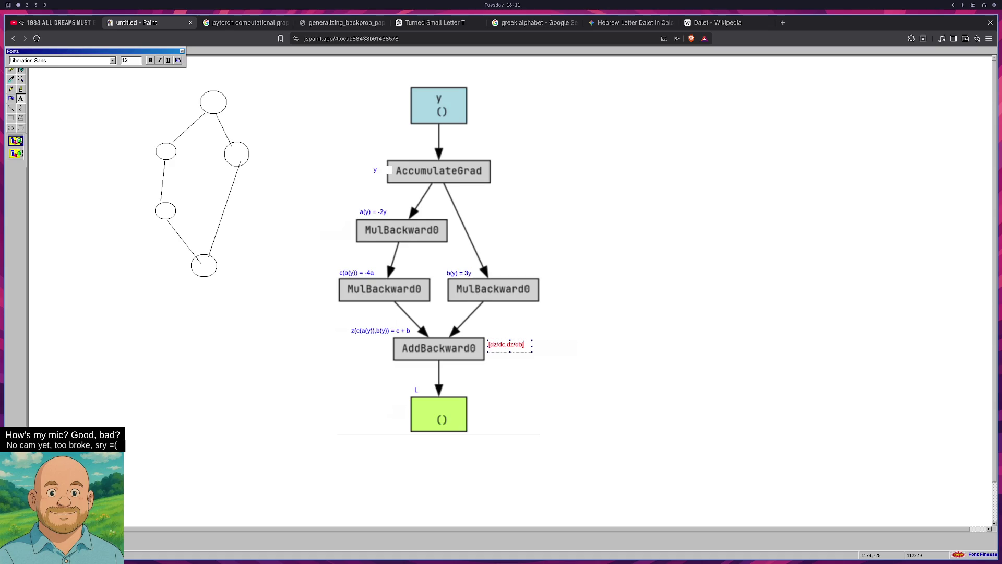
pyautogui.click(561, 338)
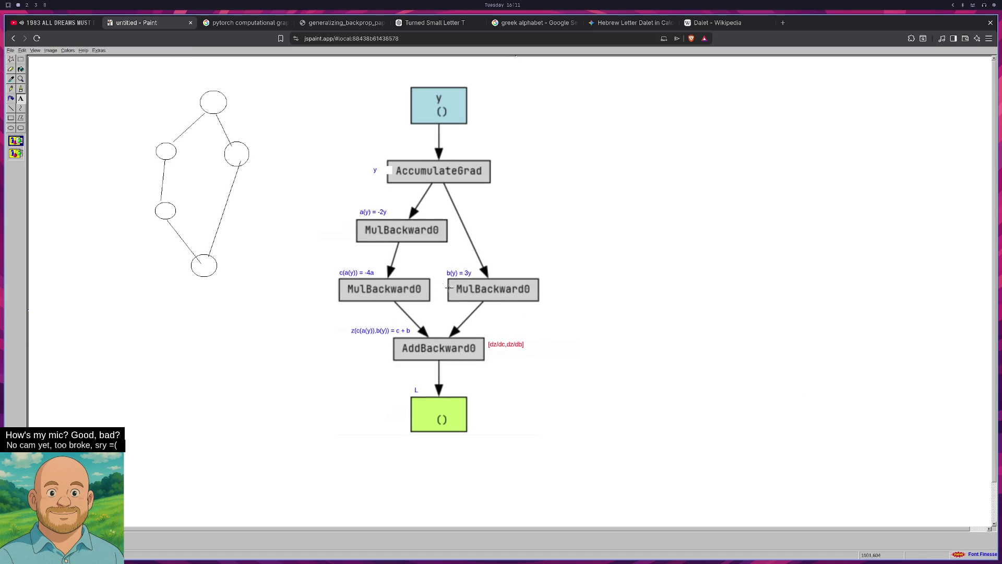
# Type a red dc/da label above the lower-left MulBackward0 box
pyautogui.moveTo(407, 267); pyautogui.dragTo(432, 278)
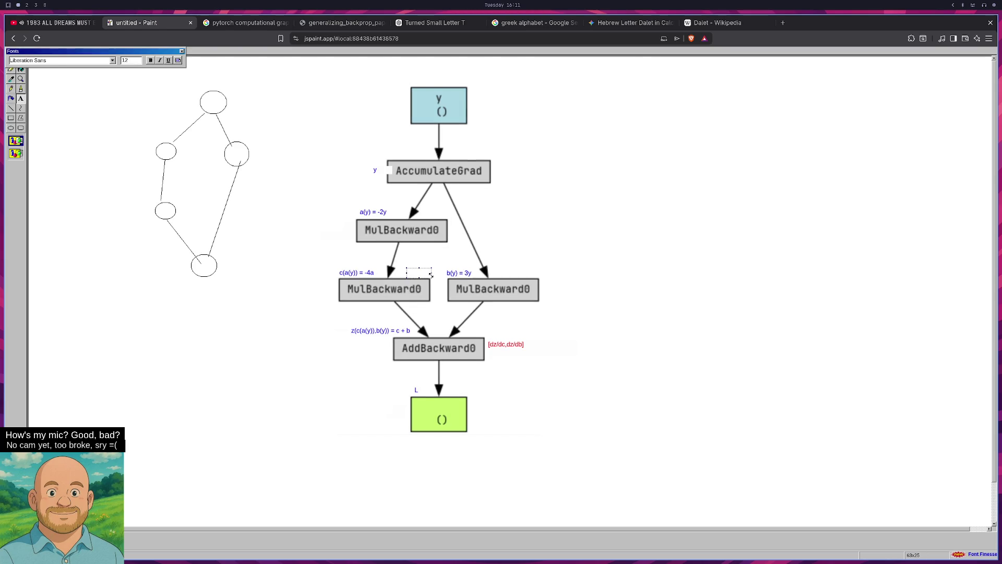
pyautogui.write('dc/da')
pyautogui.press('super+1')
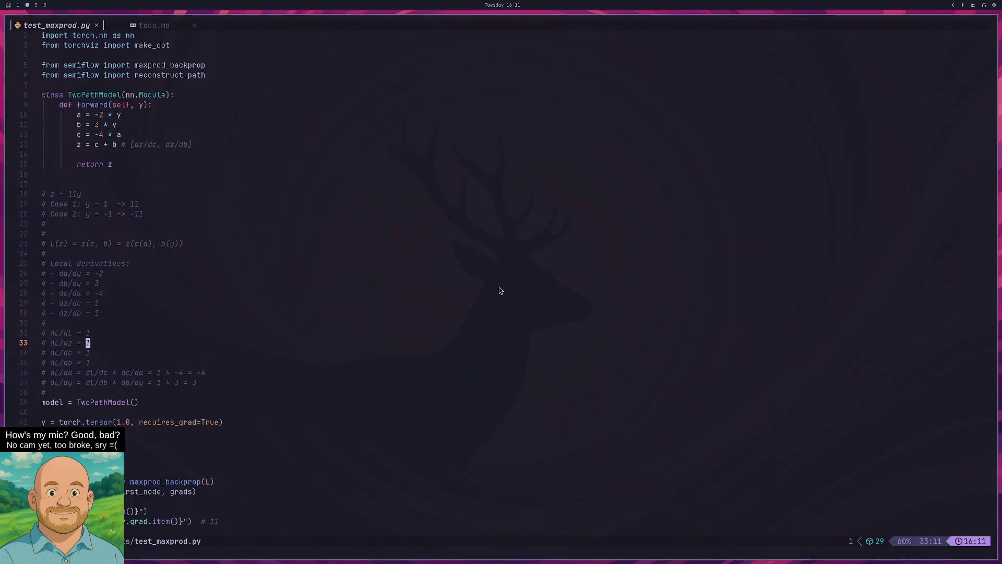
pyautogui.press('super+3')
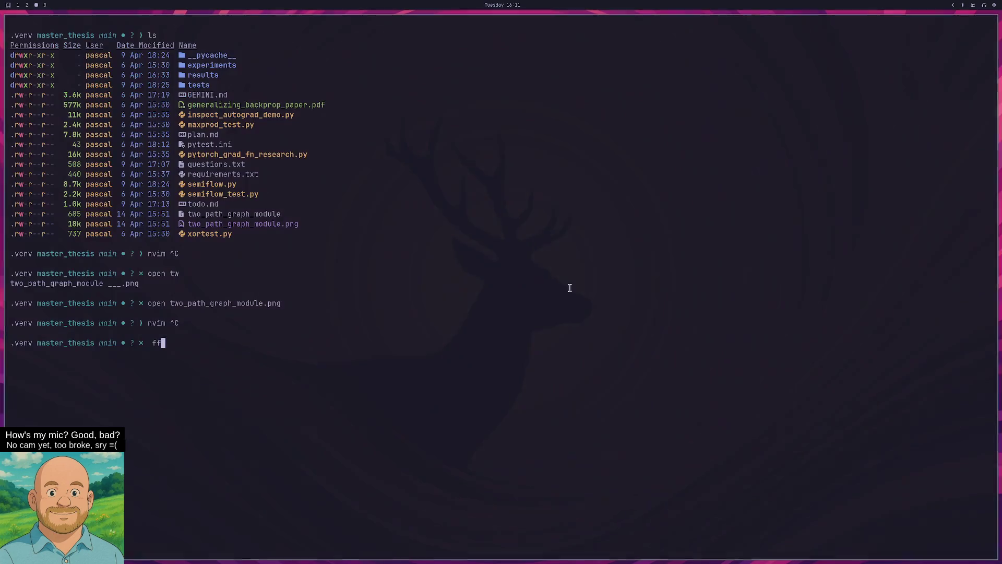
pyautogui.press('super+1')
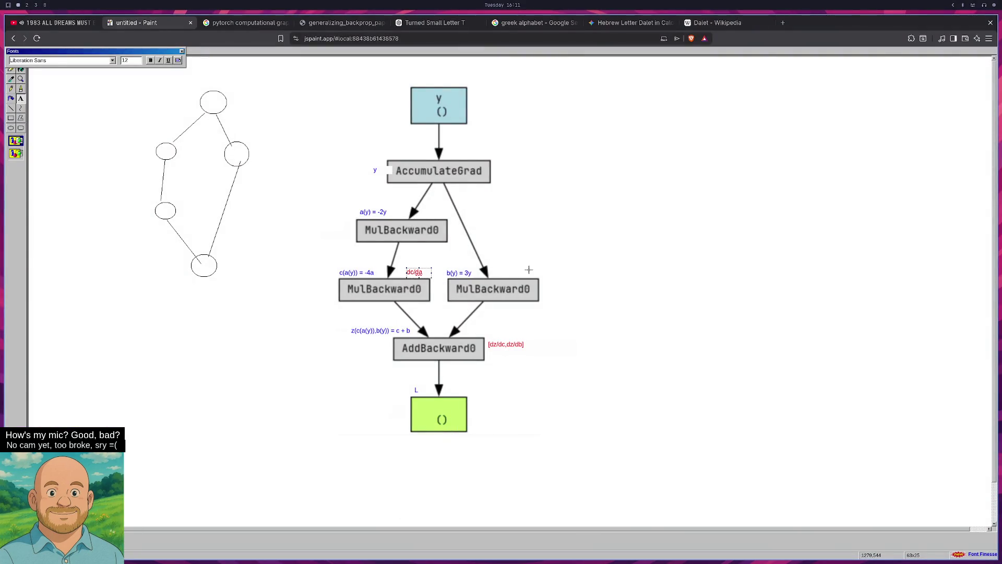
# Add red db/dy above the right MulBackward0 and da/dy above the top one
pyautogui.moveTo(515, 268); pyautogui.dragTo(537, 278)
pyautogui.write('db')
pyautogui.write('/dy')
pyautogui.click(424, 211)
pyautogui.moveTo(425, 210); pyautogui.dragTo(446, 217)
pyautogui.write('da/dz')
pyautogui.write('y')
pyautogui.click(482, 152)
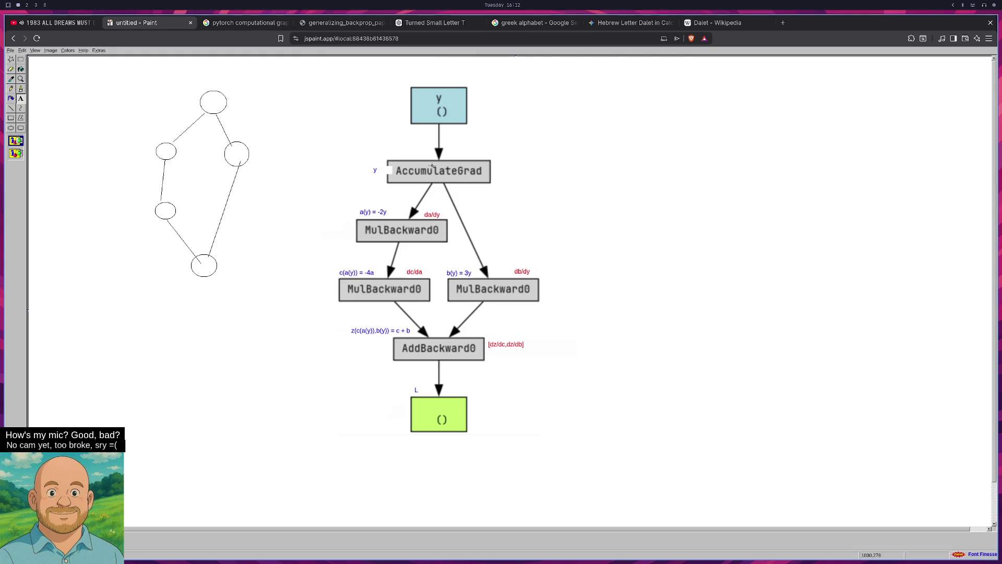
# Compare the drawing with the code and select the local-derivatives comment block in Neovim
pyautogui.press('super+2')
pyautogui.press('super+3')
pyautogui.press('super+1')
pyautogui.press('super+2')
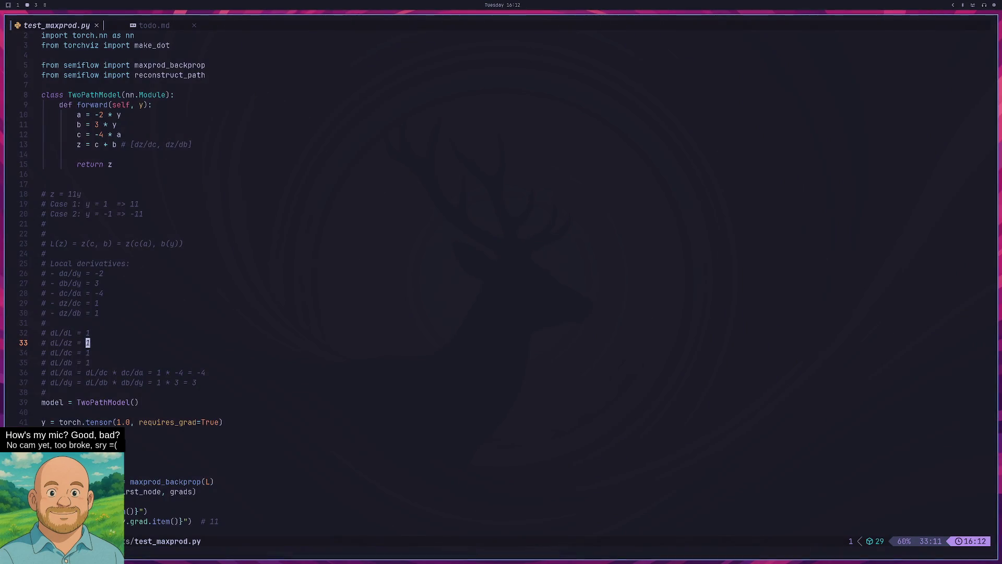
pyautogui.press('super+1')
pyautogui.press('super+2')
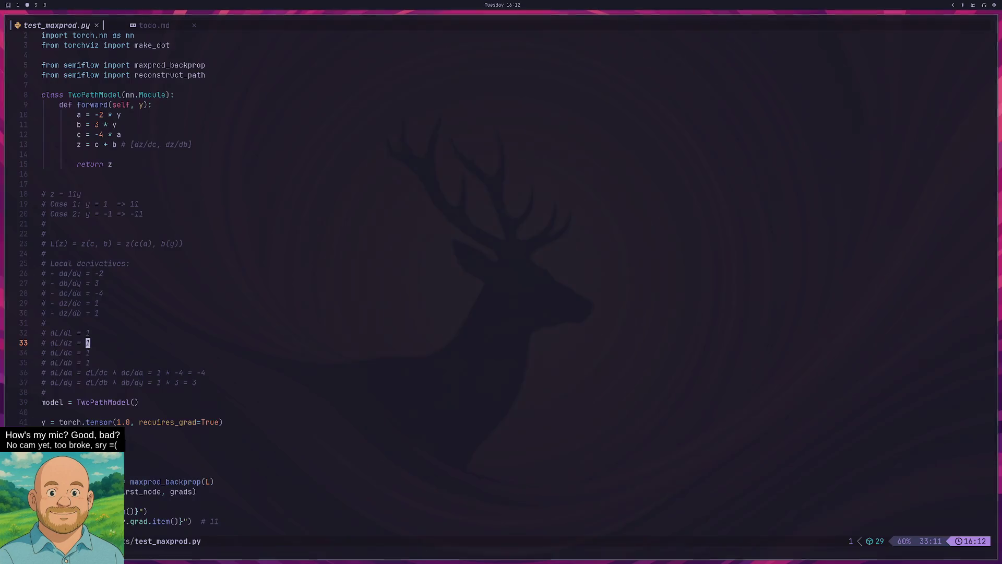
pyautogui.press('super+1')
pyautogui.press('super+2')
pyautogui.press('super+1')
pyautogui.press('super+2')
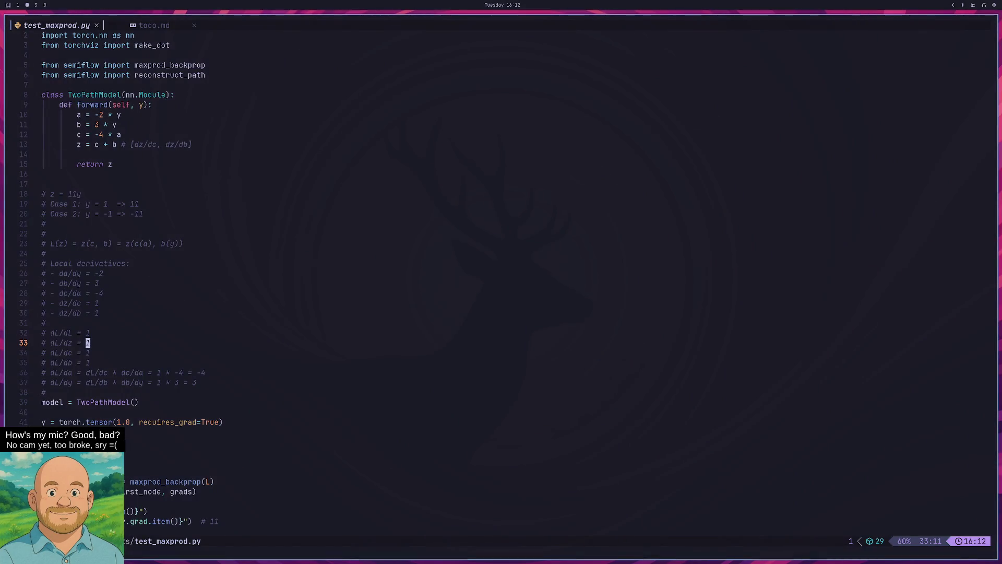
pyautogui.moveTo(324, 322)
pyautogui.mouseDown()
pyautogui.moveTo(65, 286)
pyautogui.moveTo(48, 262)
pyautogui.mouseUp()
pyautogui.press('super+1')
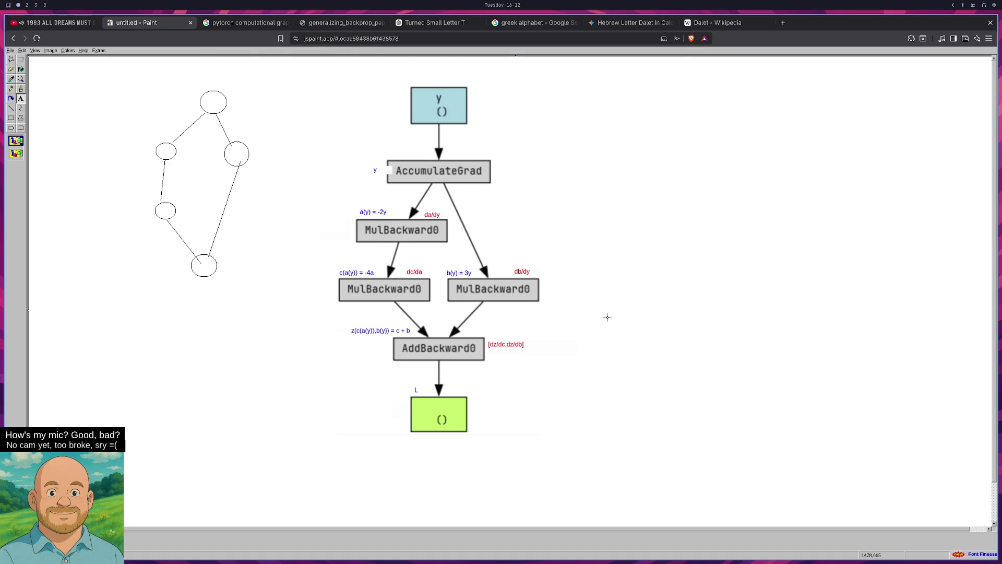
pyautogui.press('super+2')
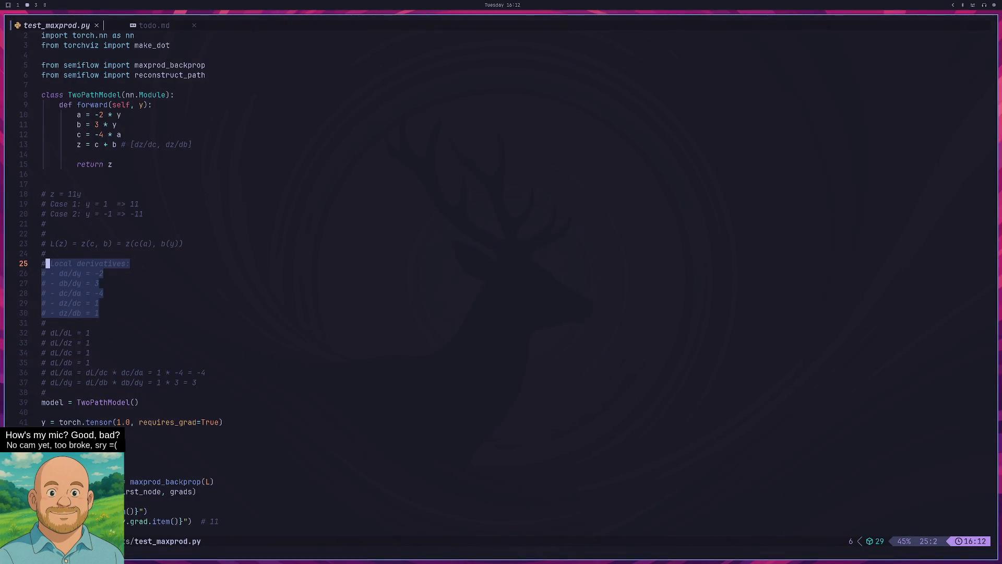
# Write a green dL/dL label on the edge below AddBackward0
pyautogui.press('super+1')
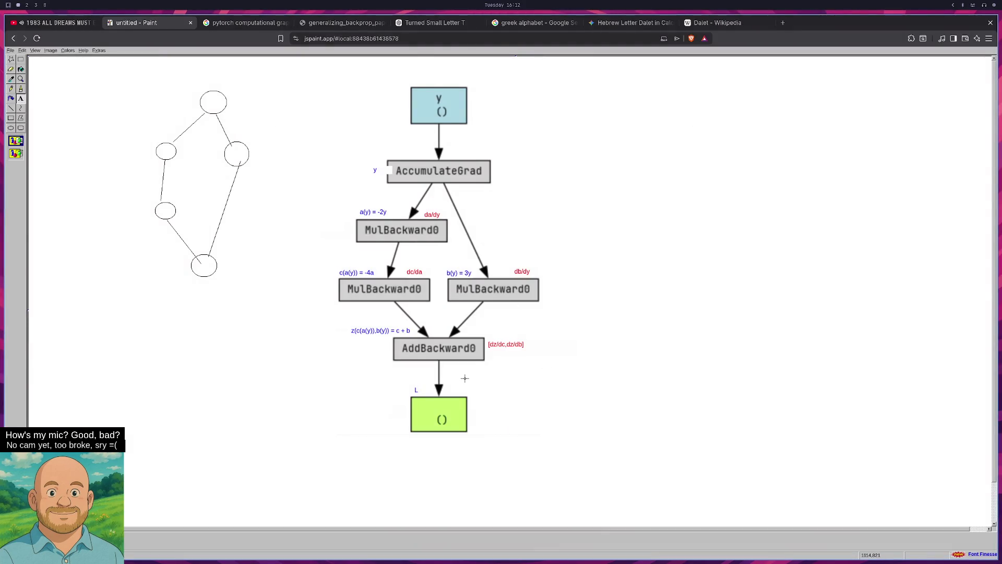
pyautogui.moveTo(448, 370)
pyautogui.mouseDown()
pyautogui.moveTo(501, 391)
pyautogui.moveTo(512, 385)
pyautogui.mouseUp()
pyautogui.click(51, 168)
pyautogui.moveTo(452, 367); pyautogui.dragTo(525, 389)
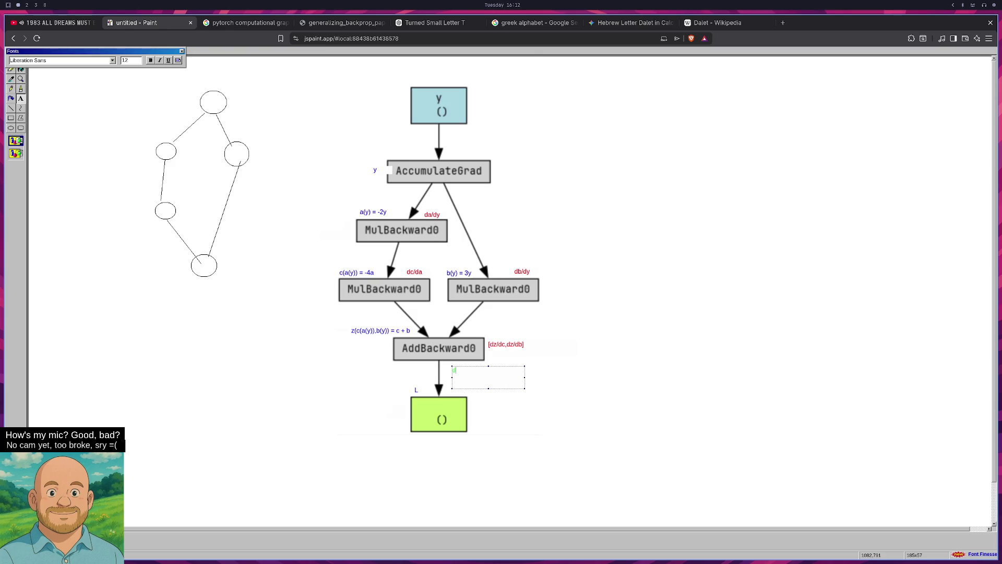
pyautogui.write('a(L)')
pyautogui.write('dL/')
pyautogui.press('Escape')
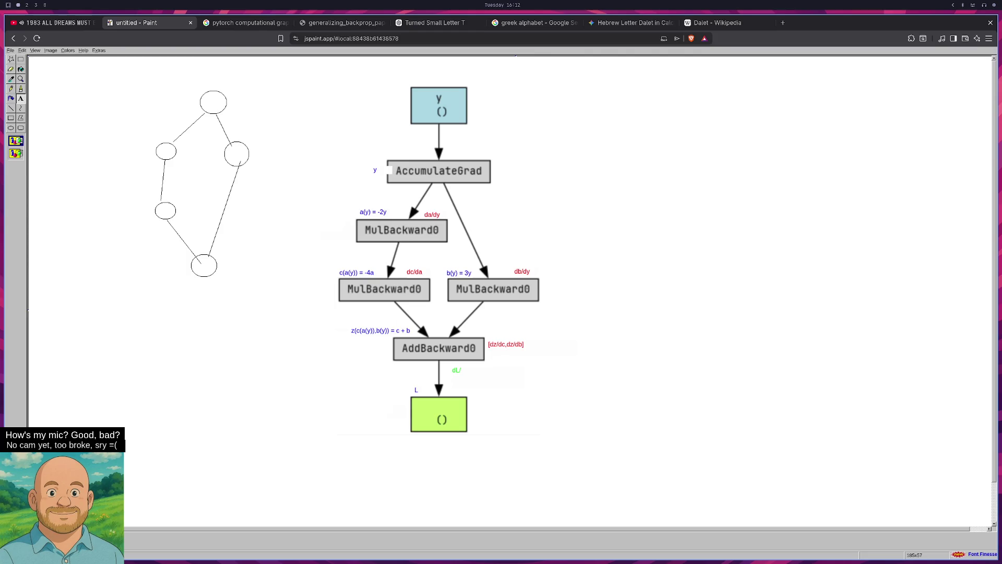
pyautogui.moveTo(447, 363); pyautogui.dragTo(506, 380)
pyautogui.write('dL/dL')
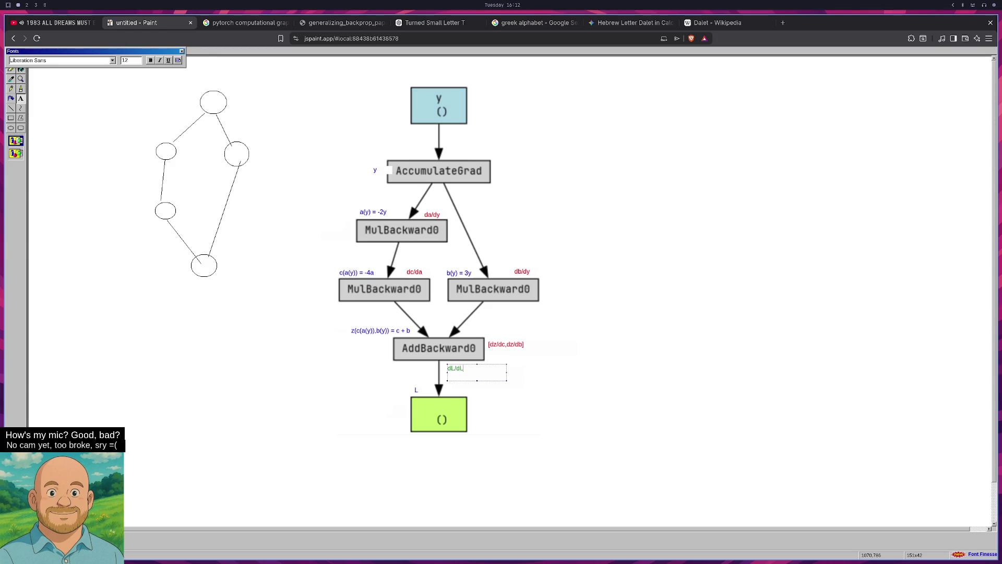
pyautogui.click(562, 384)
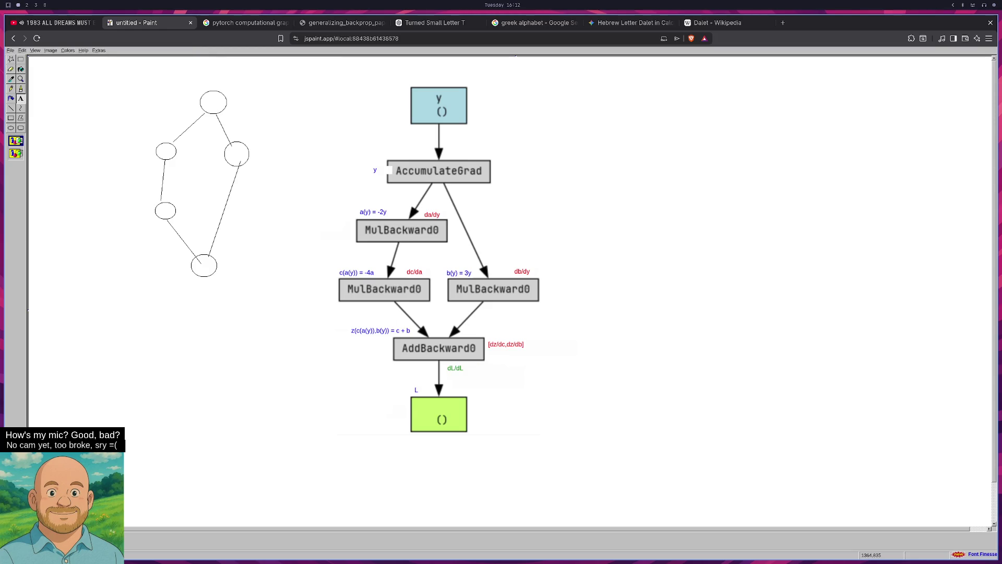
# Delete that first dL/dL and retype it in a fresh box on the edge
pyautogui.click(21, 59)
pyautogui.moveTo(446, 364); pyautogui.dragTo(462, 371)
pyautogui.press('Delete')
pyautogui.click(21, 98)
pyautogui.moveTo(444, 370); pyautogui.dragTo(482, 381)
pyautogui.write('dL/dL')
pyautogui.click(623, 398)
pyautogui.press('super+2')
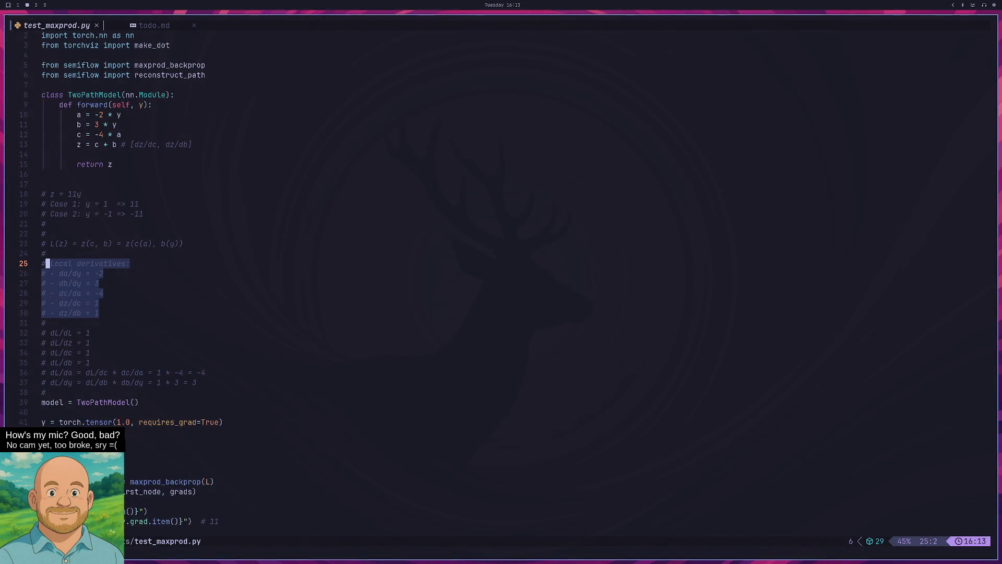
pyautogui.press('super+1')
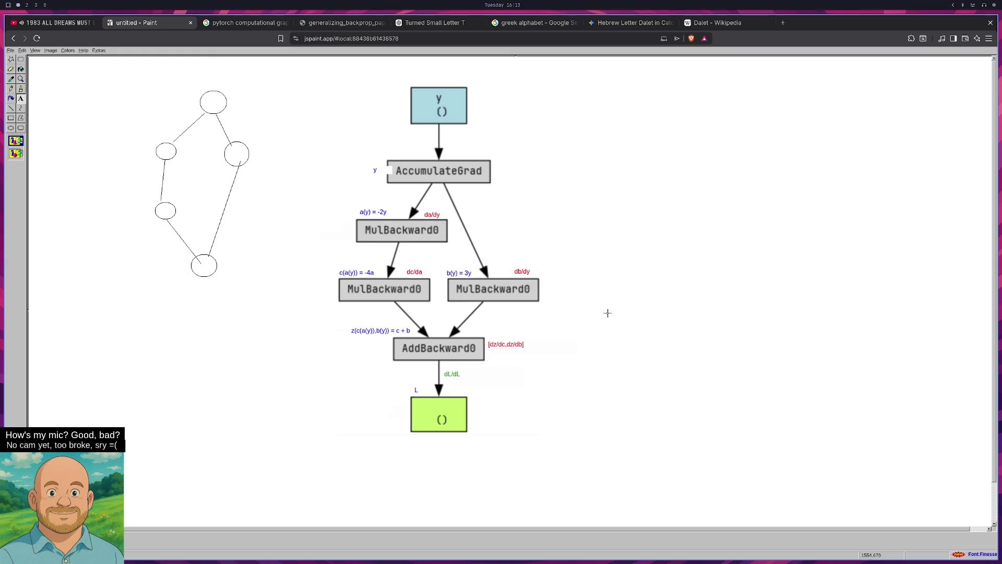
pyautogui.moveTo(412, 306); pyautogui.dragTo(444, 318)
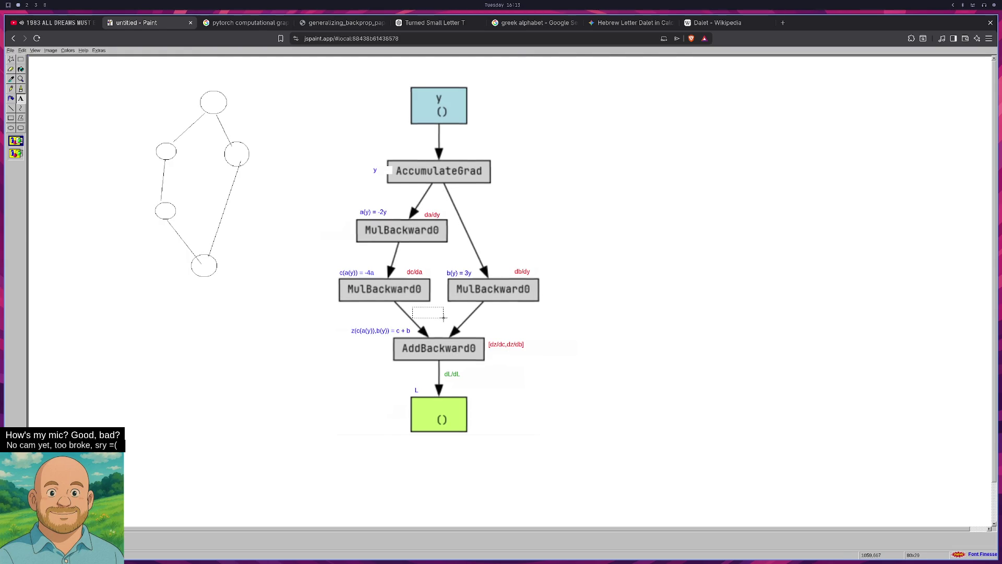
pyautogui.write('dL/')
pyautogui.write('dy')
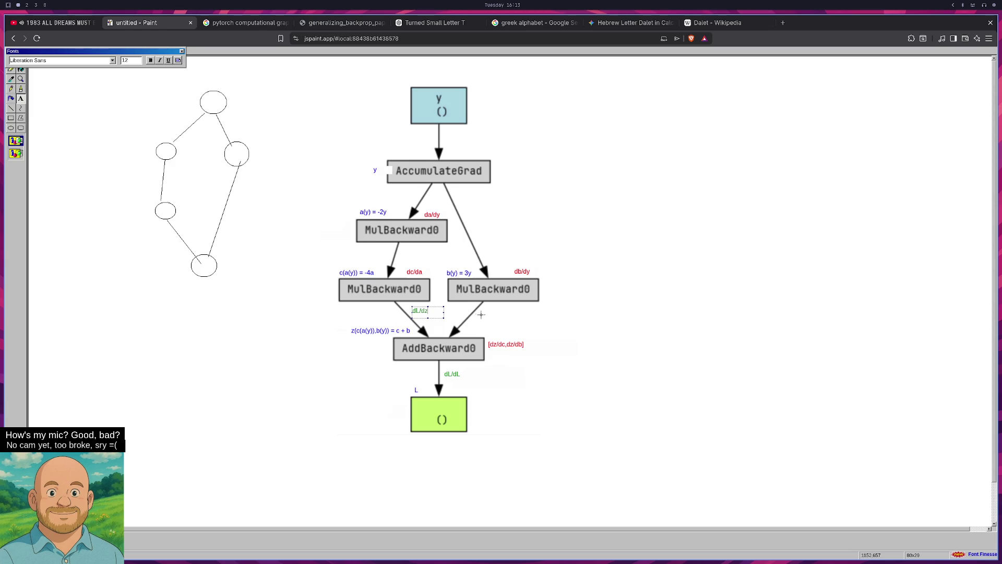
pyautogui.moveTo(479, 312); pyautogui.dragTo(528, 325)
pyautogui.write('dL/d')
pyautogui.write('y')
pyautogui.click(570, 329)
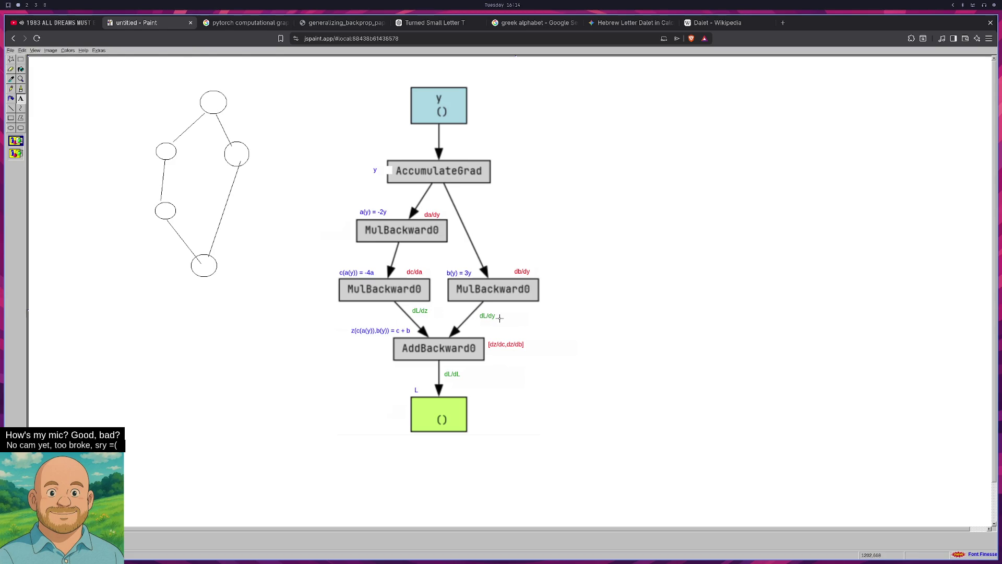
pyautogui.moveTo(496, 317); pyautogui.dragTo(496, 317)
pyautogui.click(502, 323)
pyautogui.hotkey('ctrl', 'z')
pyautogui.hotkey('ctrl', 'z')
pyautogui.click(342, 23)
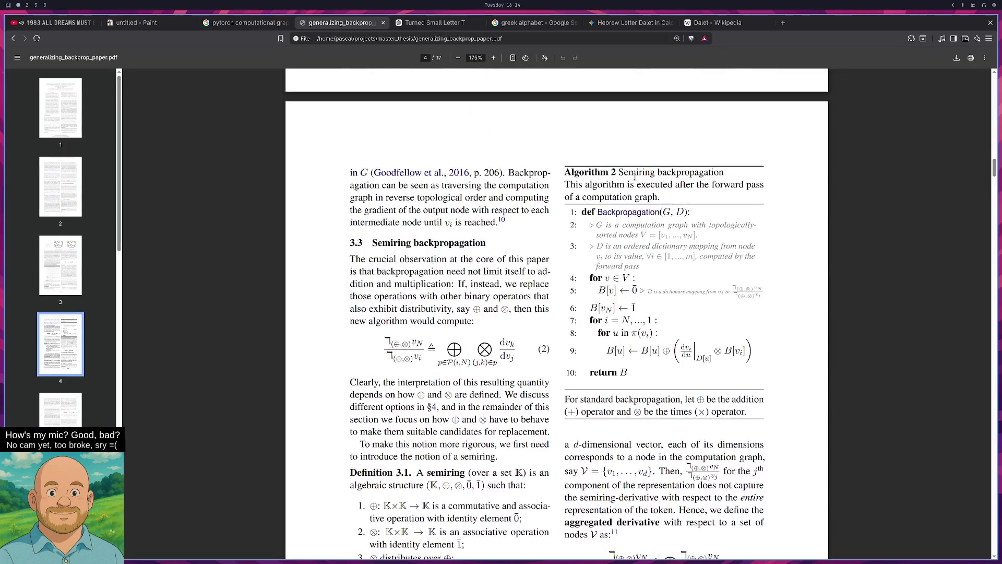
# Scroll to Figure 1, highlighting the x2 + x4 equation and the 1 on the x2→x5 edge
pyautogui.scroll(10, 634, 176)
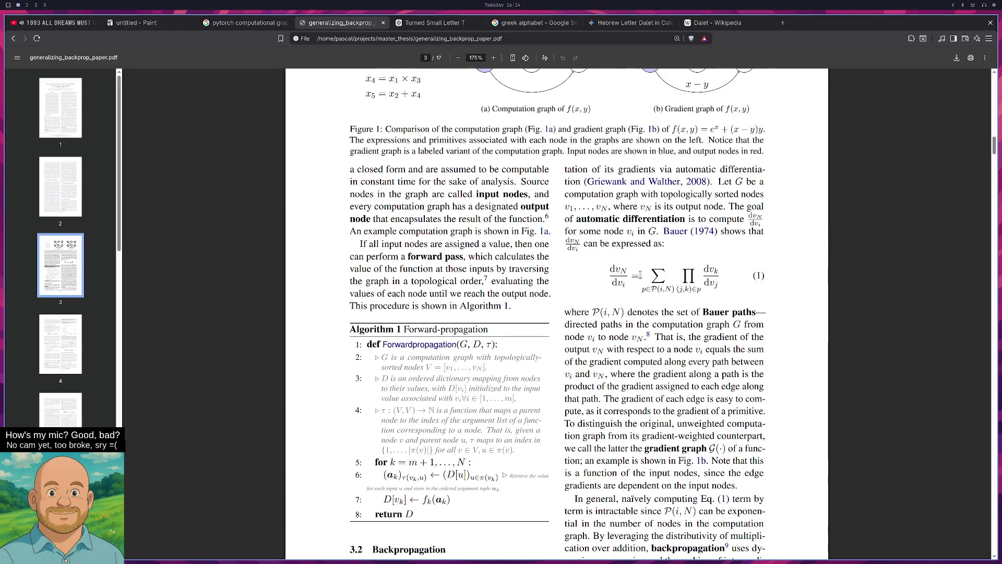
pyautogui.scroll(8, 699, 269)
pyautogui.scroll(-5, 700, 271)
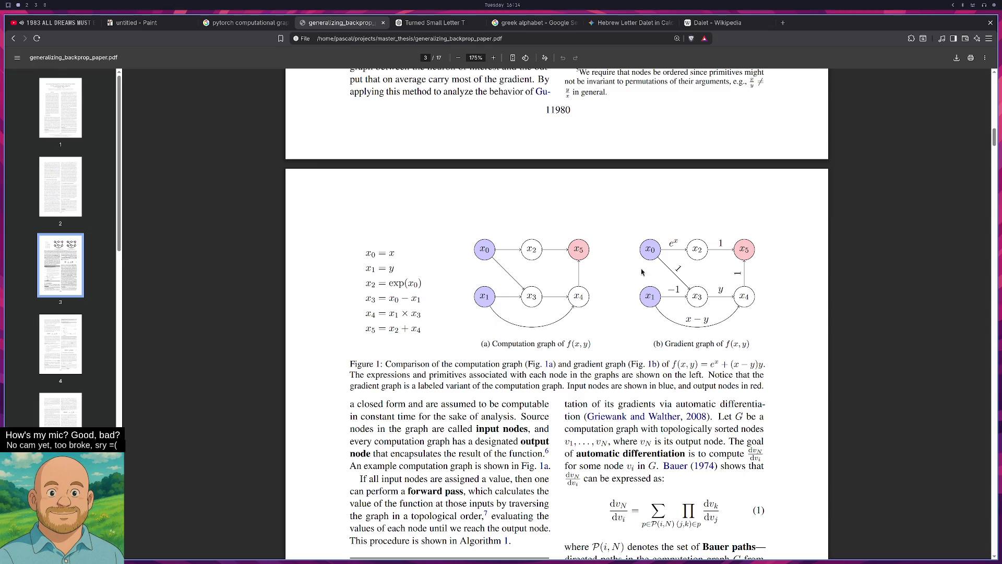
pyautogui.moveTo(388, 330); pyautogui.dragTo(421, 332)
pyautogui.click(747, 305)
pyautogui.doubleClick(721, 244)
# Retype the output edge label as dL/dz
pyautogui.click(166, 28)
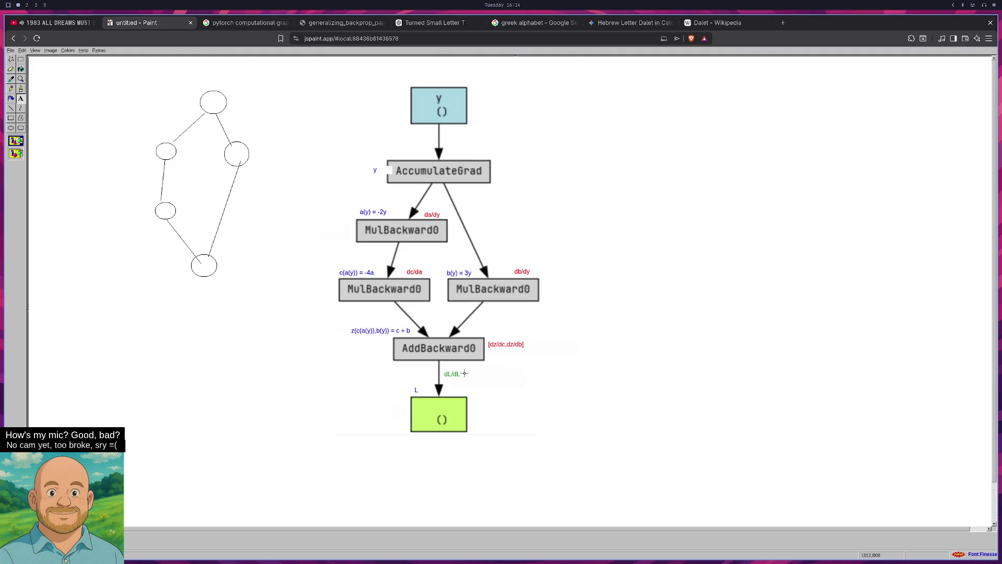
pyautogui.moveTo(465, 369); pyautogui.dragTo(443, 381)
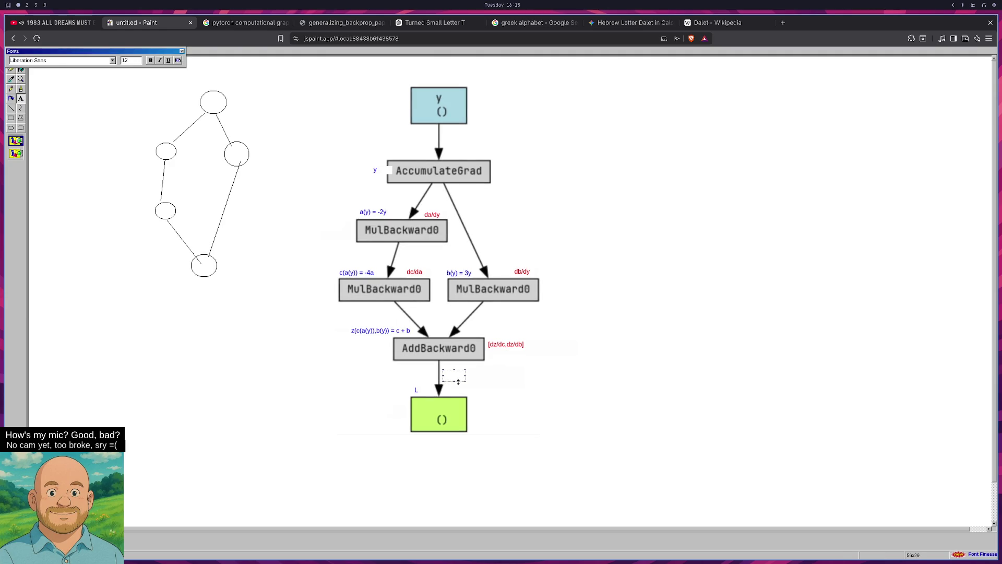
pyautogui.write('dL')
pyautogui.write('dy')
pyautogui.write('z')
pyautogui.click(613, 389)
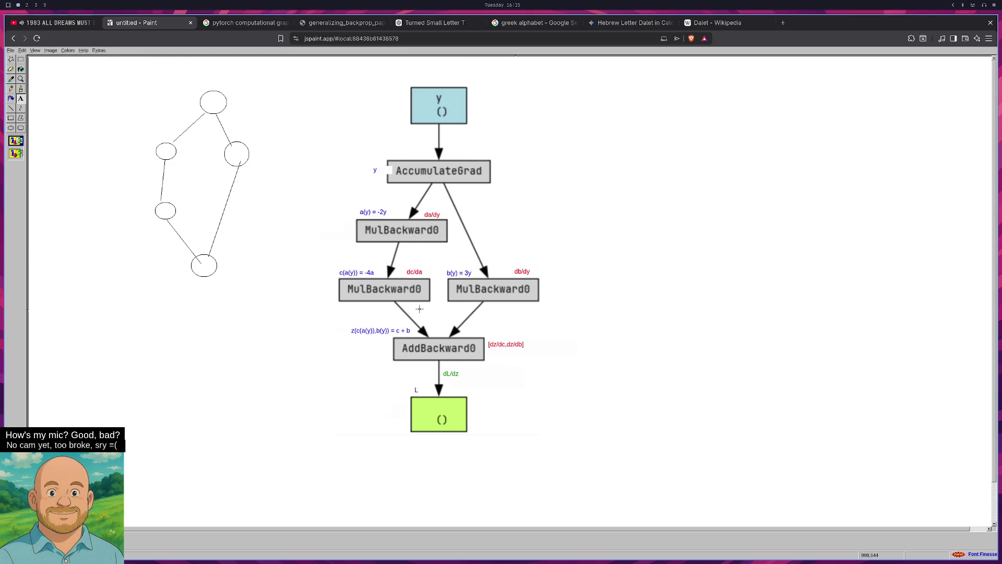
# Clear the code selection and start the dL/dc text box on the left edge into AddBackward0
pyautogui.press('super+2')
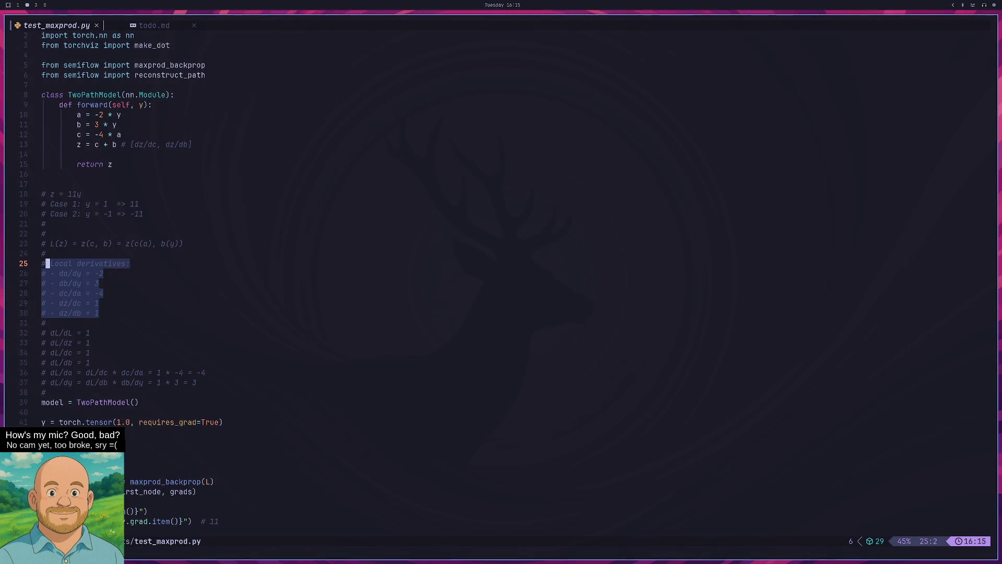
pyautogui.click(46, 471)
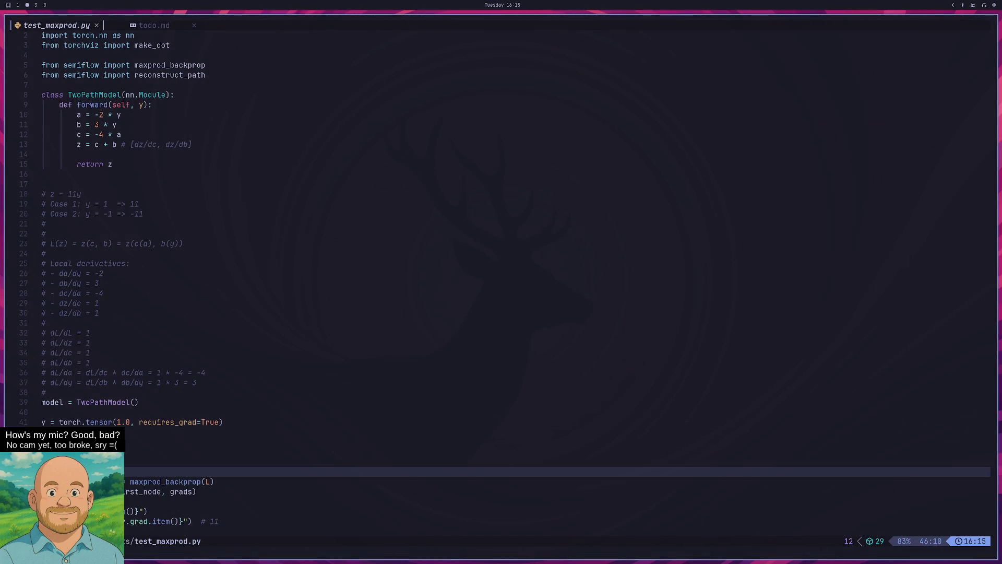
pyautogui.press('super+3')
pyautogui.press('super+1')
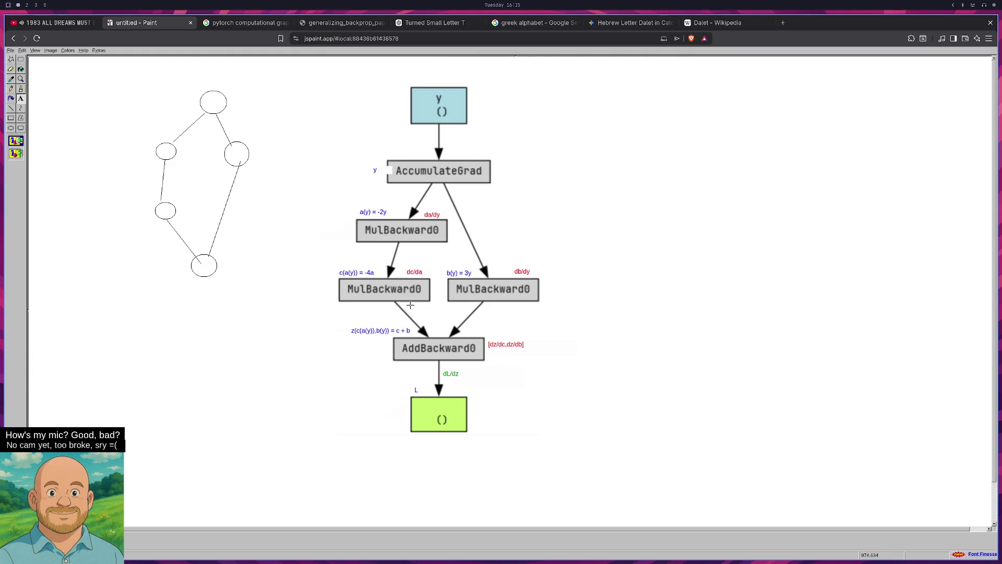
pyautogui.moveTo(413, 308); pyautogui.dragTo(428, 314)
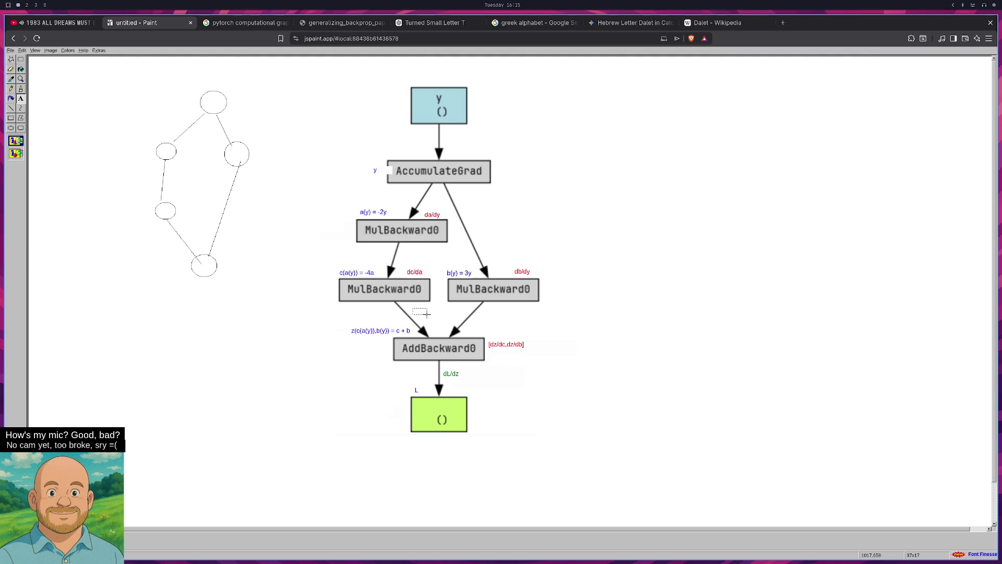
pyautogui.moveTo(435, 316); pyautogui.dragTo(434, 316)
pyautogui.write('dL/dc')
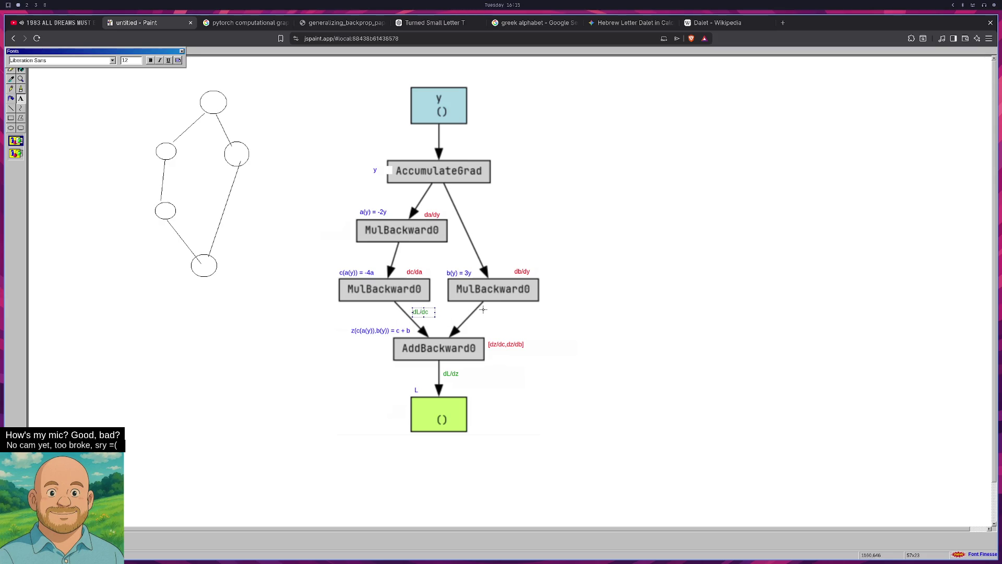
# Open a terminal beside the drawing and type the opencode command
pyautogui.press('super+4')
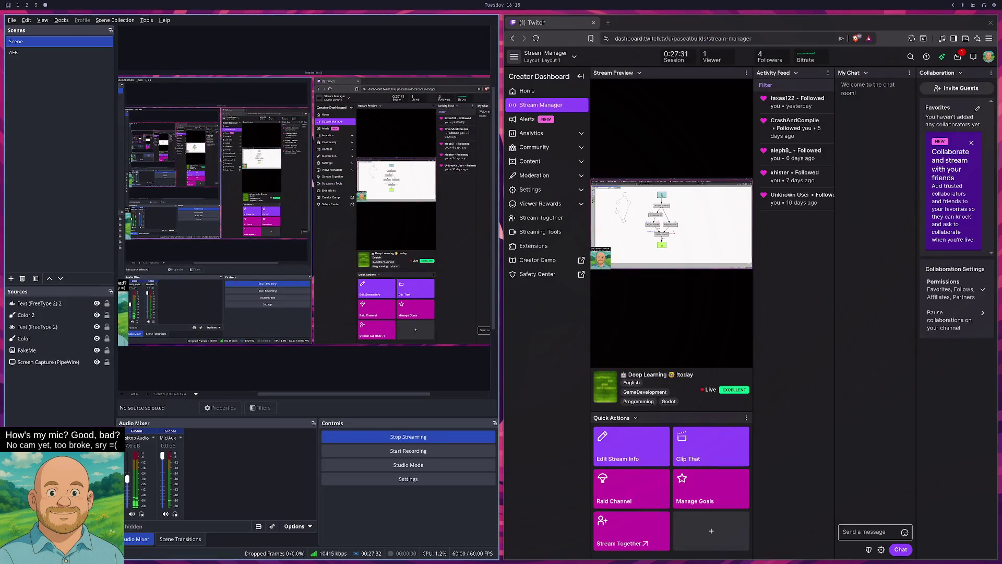
pyautogui.press('super+1')
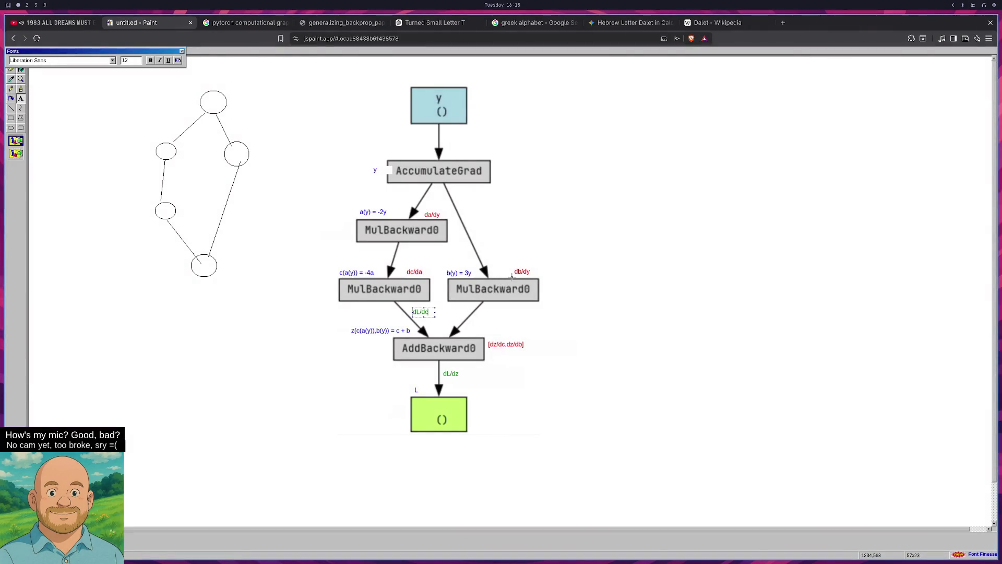
pyautogui.press('super+Return')
pyautogui.write('opencod')
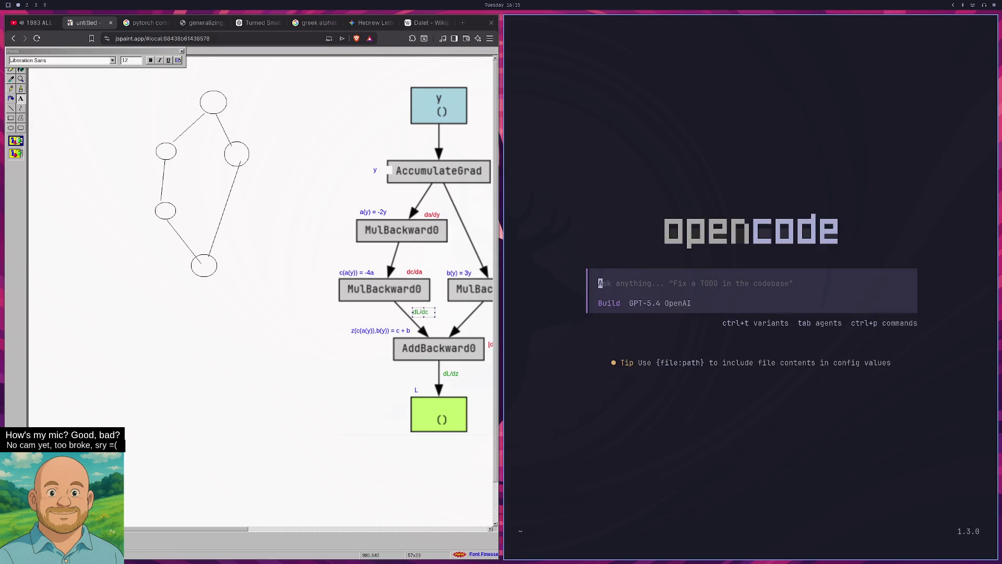
# In Plan mode, ask opencode to read test_maxprod.py, then start describing the graph from leaf node y
pyautogui.press('Tab')
pyautogui.write('read the file')
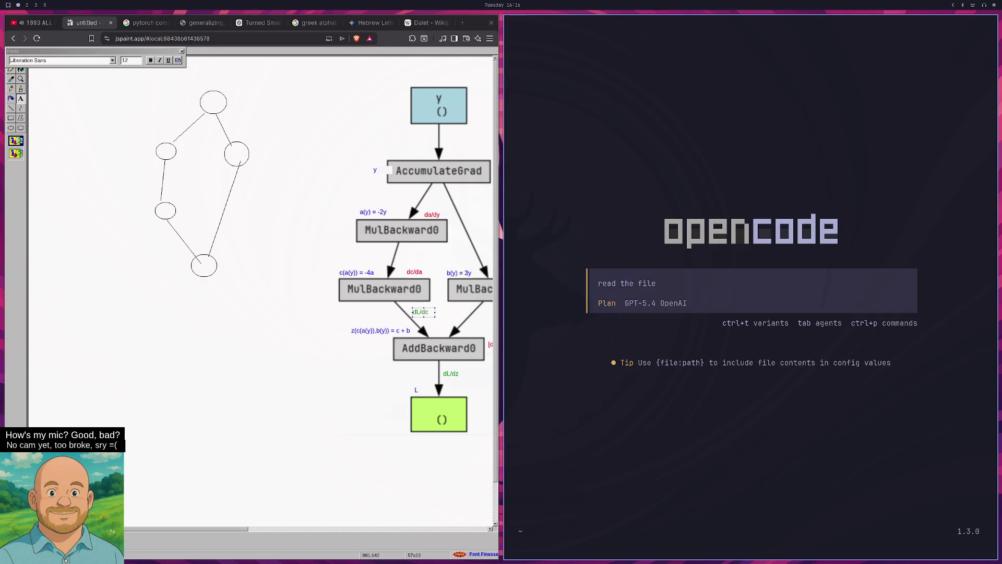
pyautogui.write(' test_maxprod.py')
pyautogui.press('Return')
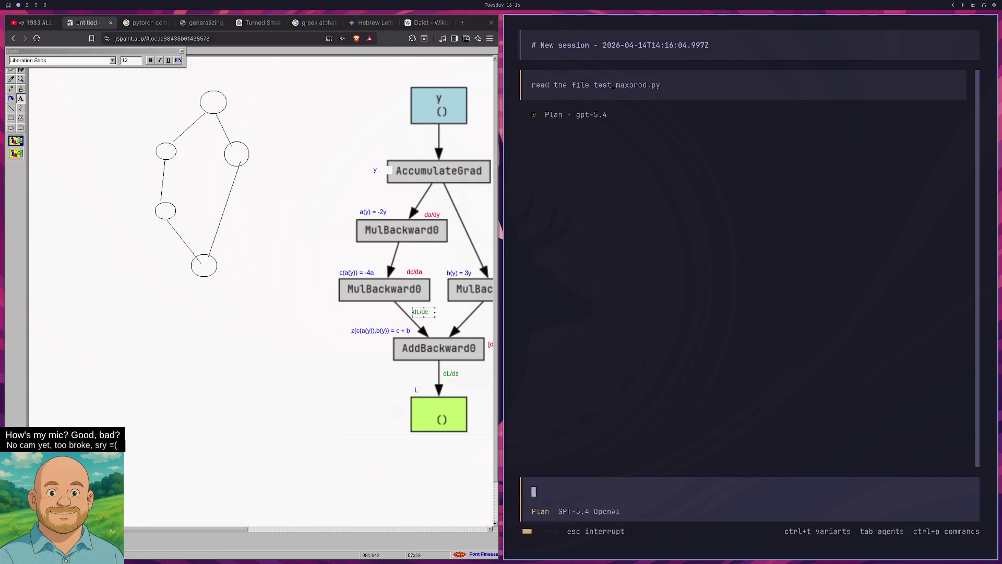
pyautogui.moveTo(220, 530); pyautogui.dragTo(309, 527)
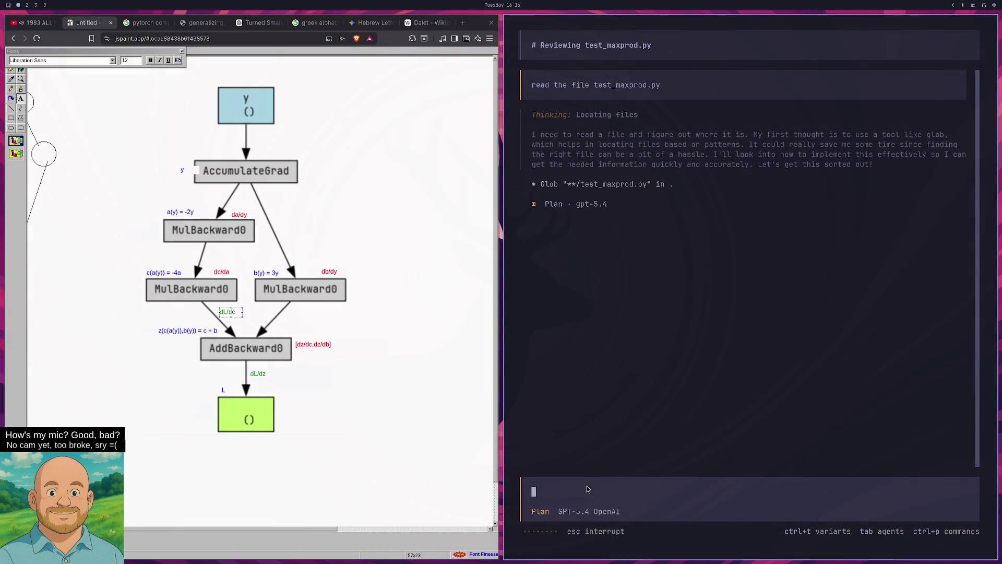
pyautogui.write('We basically end up with a comp graph that looks like this: lead node y to accumulate grad s')
# Finish describing path A (MulBackward0 → MulBackward0 → AddBackward) and path B, and send it
pyautogui.press('BackSpace')
pyautogui.write('which splits into path A')
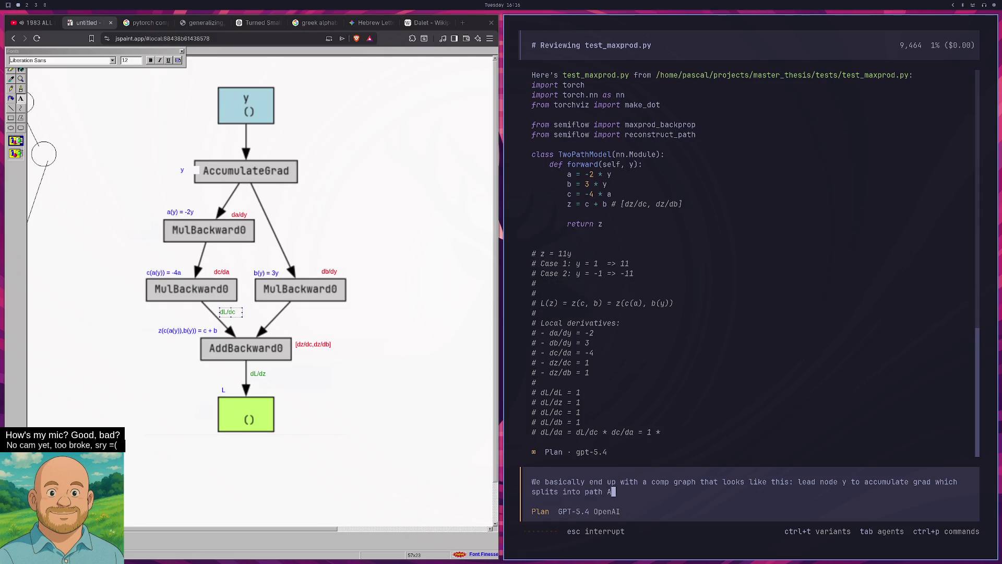
pyautogui.write(': mulback')
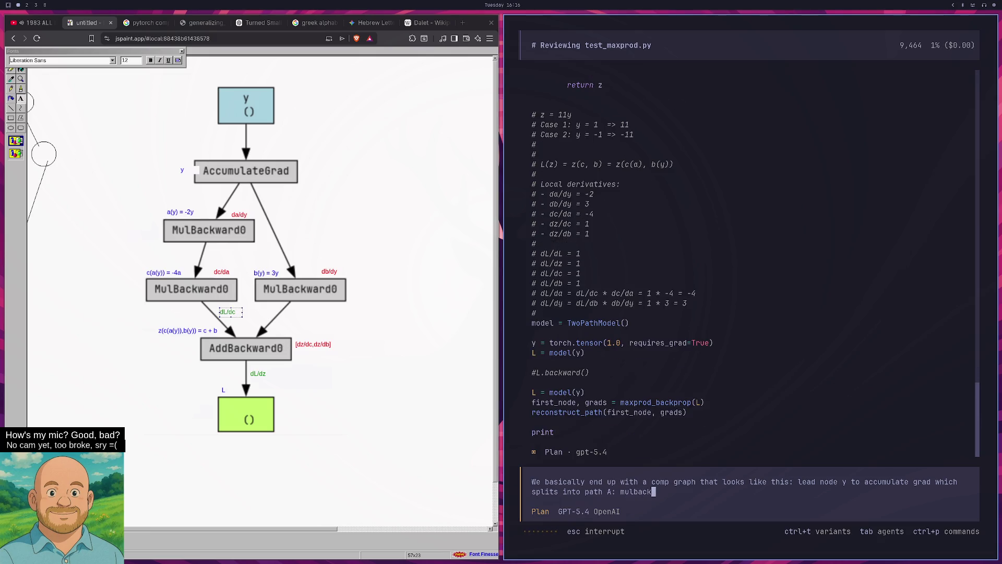
pyautogui.write('ward 0 to mulbackward0 to addbackward0 a')
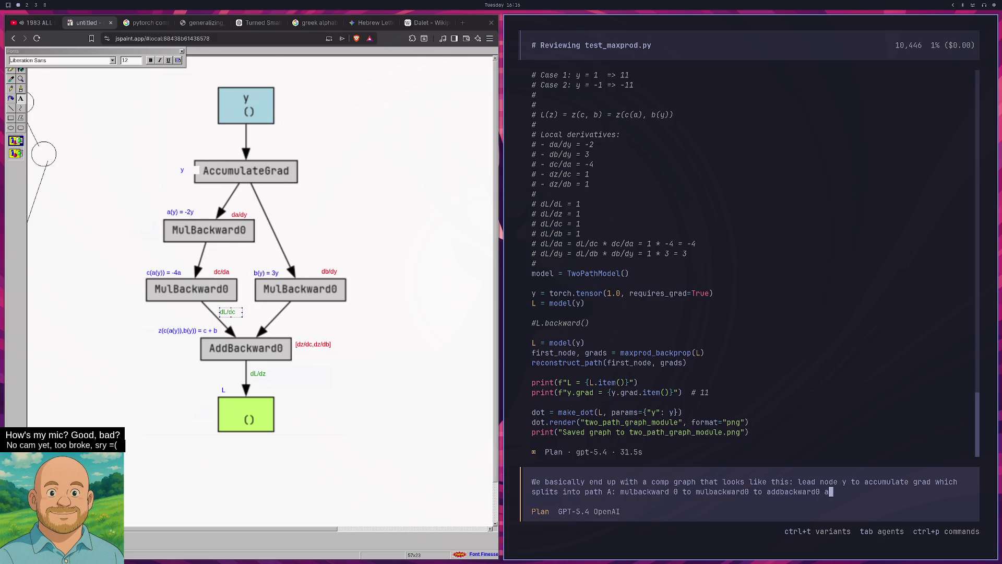
pyautogui.write('nd pat B:')
pyautogui.write(' goes directly to th')
pyautogui.write('e a')
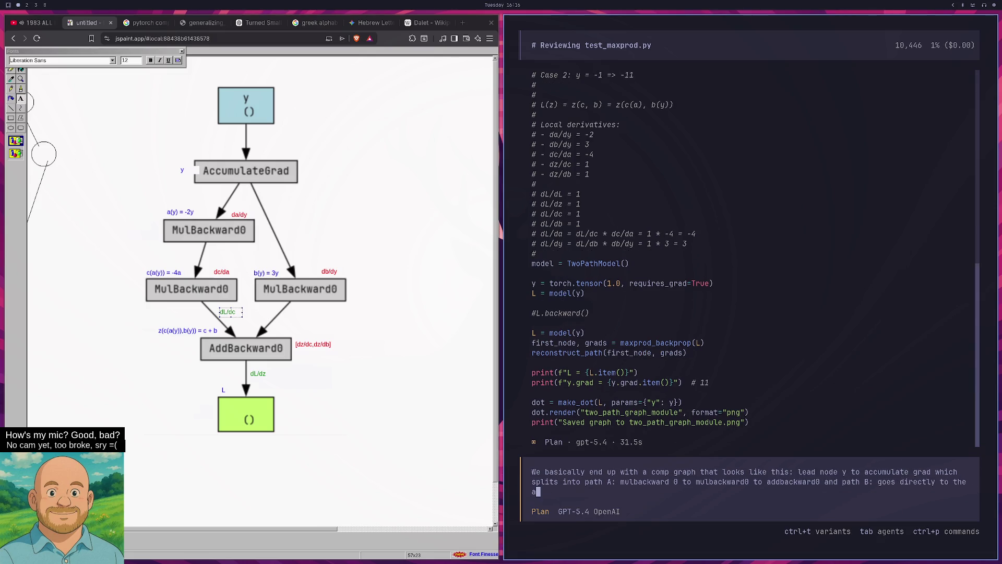
pyautogui.write('ddbackwar and the addbac')
pyautogui.write('kward')
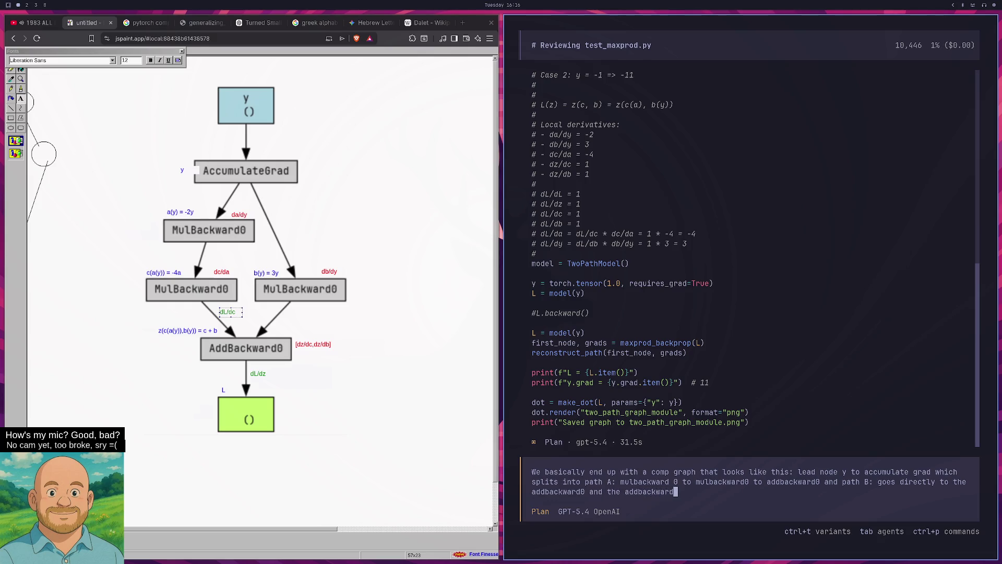
pyautogui.write('0 goes t leaf node')
pyautogui.write(' * ')
pyautogui.write('ight?')
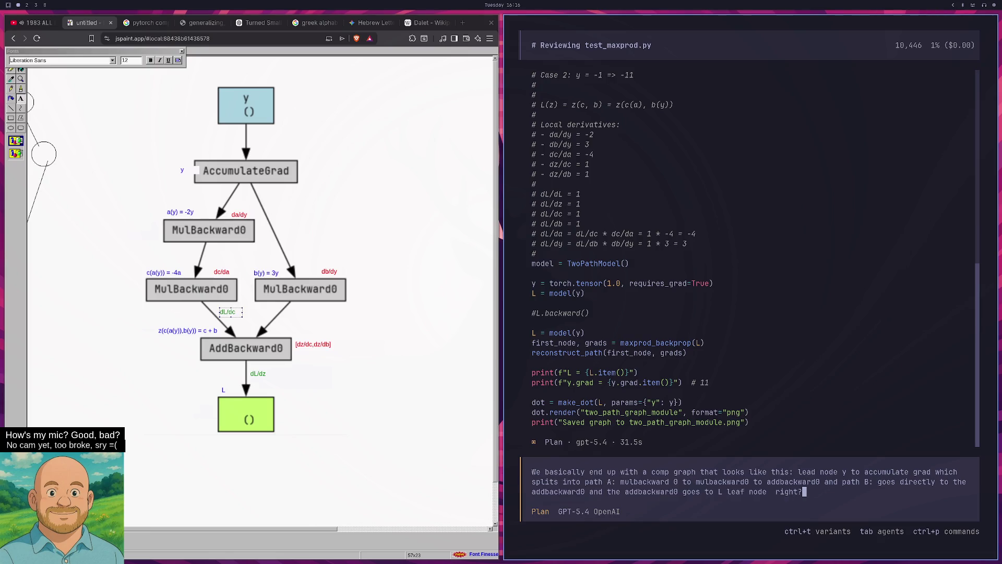
pyautogui.press('Return')
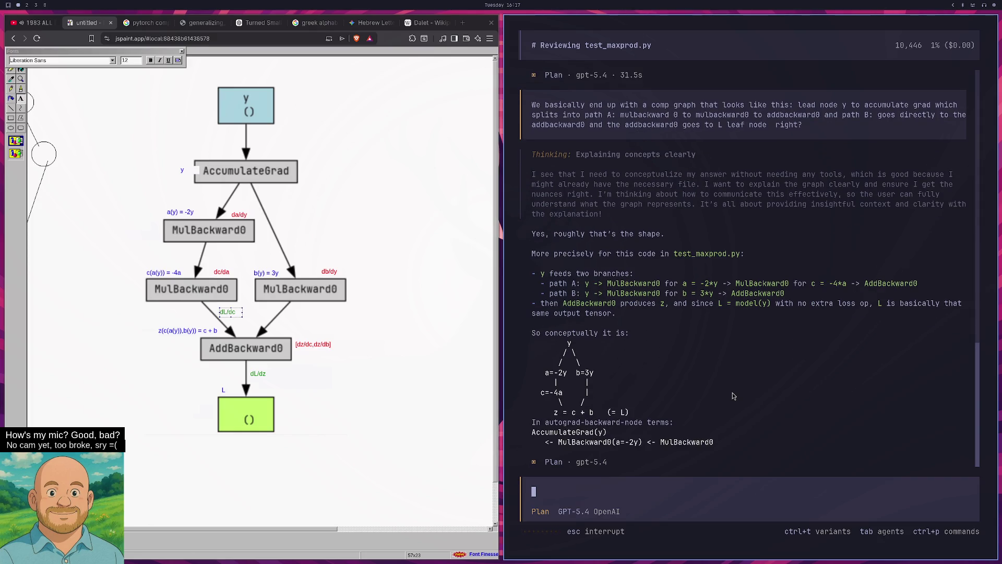
# Send 'each backward node represents a local derivative right?' and begin the path A follow-up
pyautogui.press('super+2')
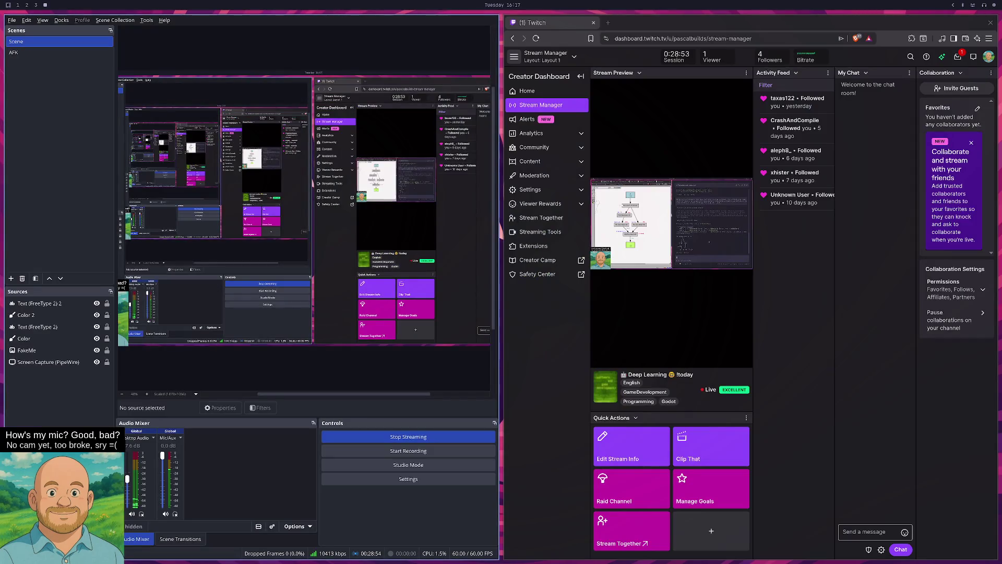
pyautogui.press('super+3')
pyautogui.press('super+4')
pyautogui.press('super+1')
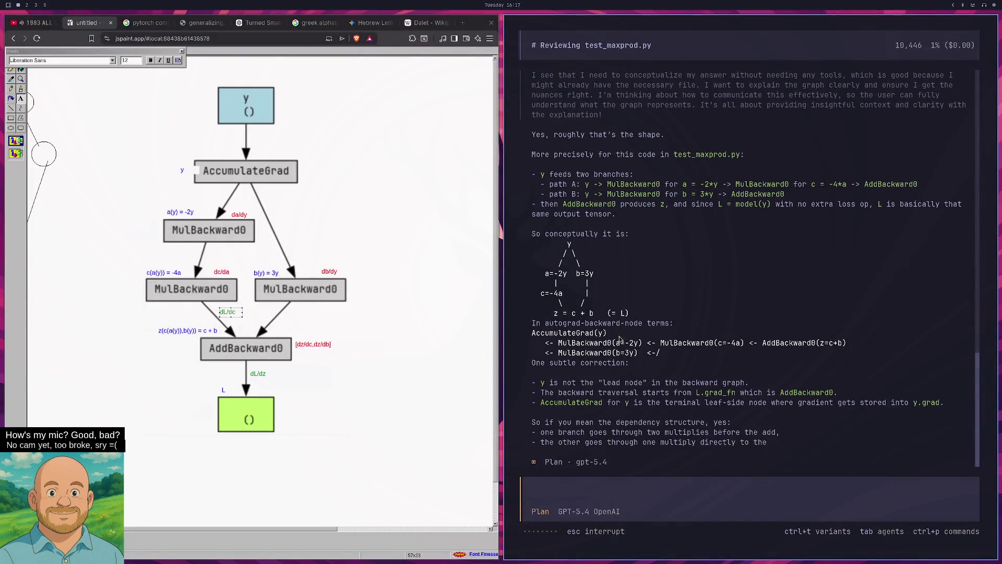
pyautogui.write('z')
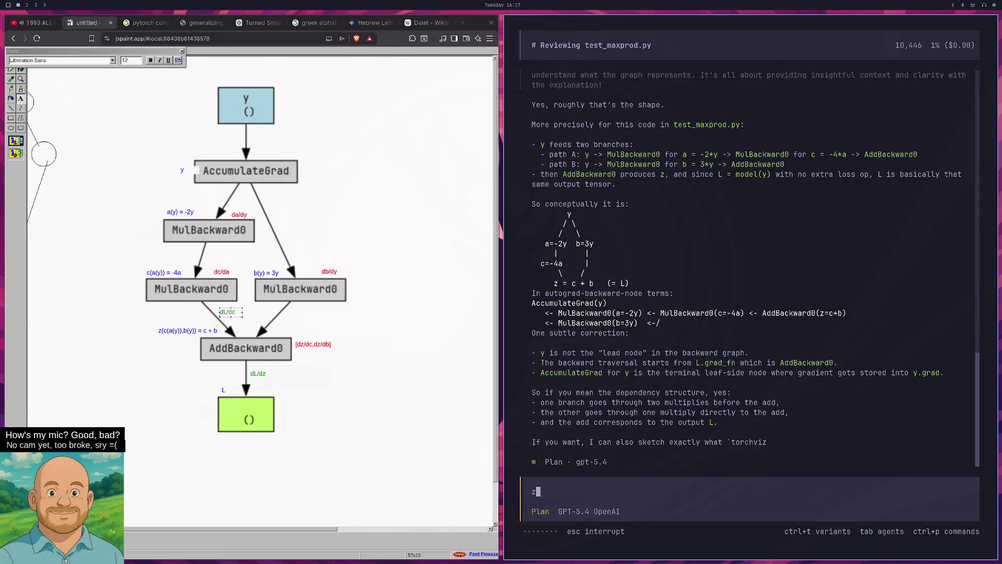
pyautogui.write('yeah now')
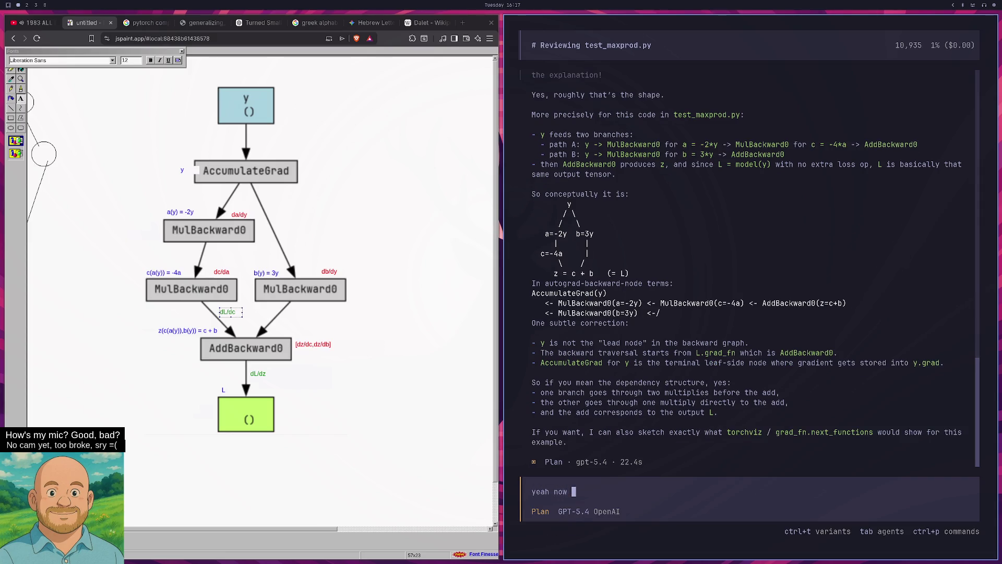
pyautogui.write('each node represen')
pyautogui.press('BackSpace')
pyautogui.press('BackSpace')
pyautogui.press('BackSpace')
pyautogui.write('backward node represen')
pyautogui.write('ts a local deriv')
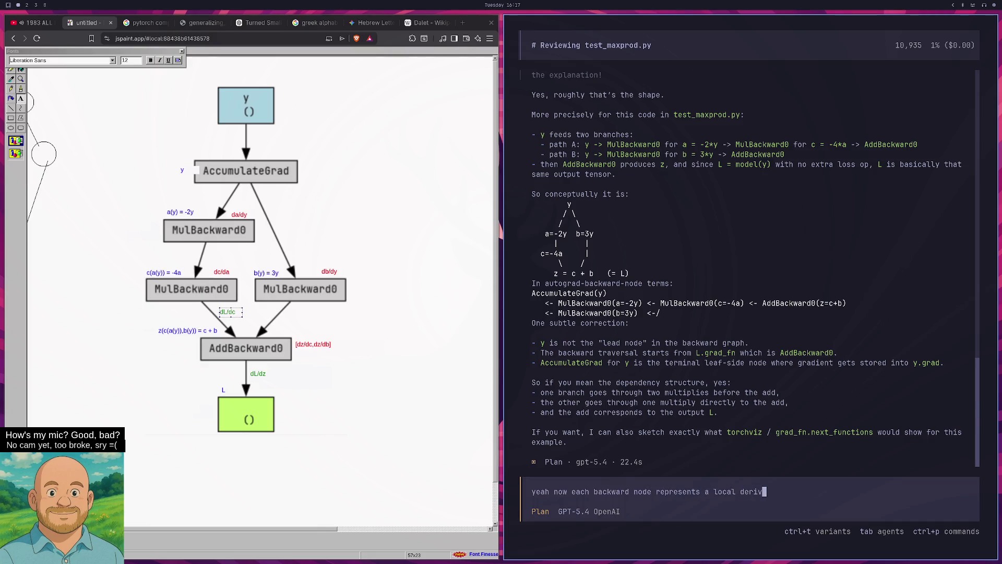
pyautogui.write('ative right?')
pyautogui.press('Return')
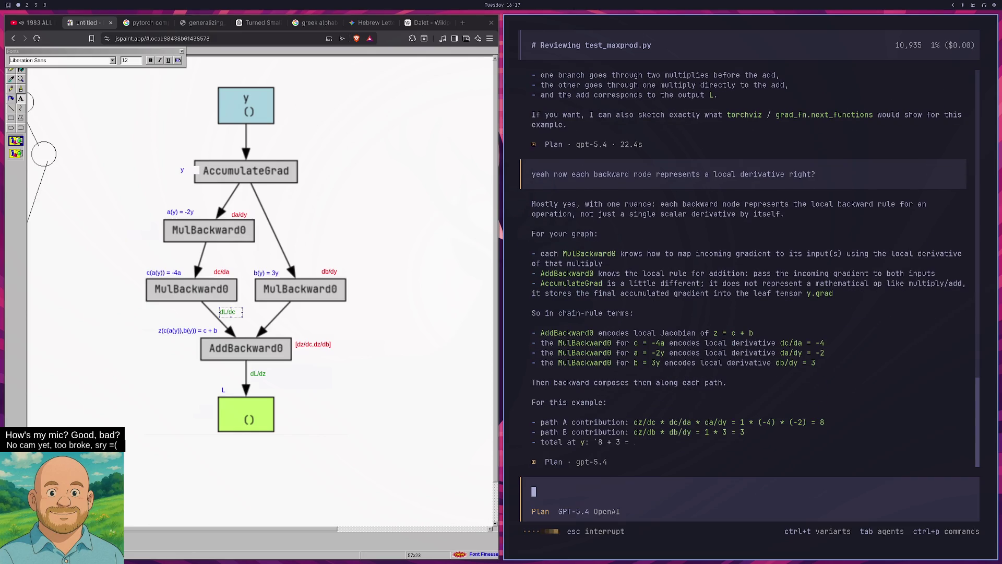
pyautogui.write('ima')
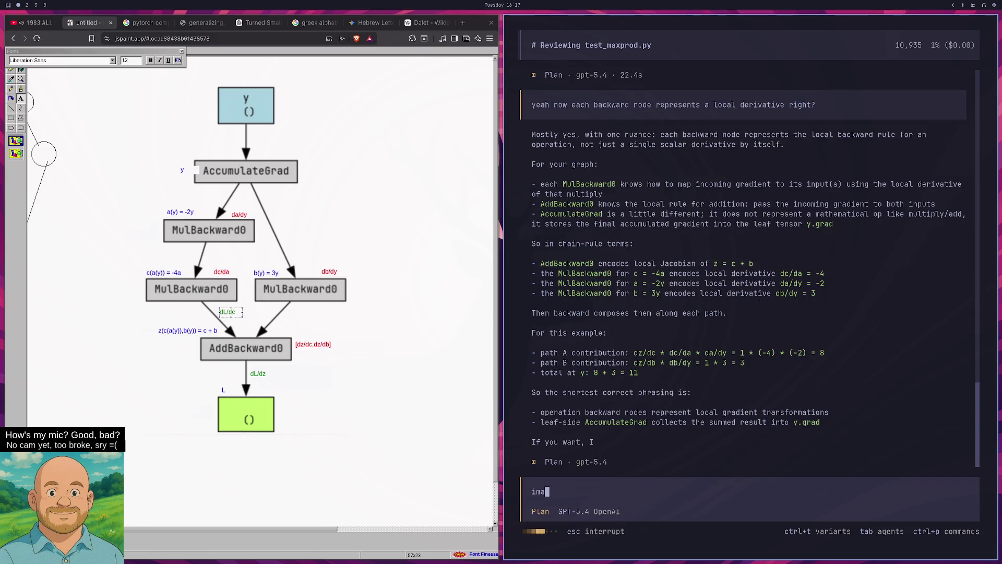
pyautogui.write('gine we are at the addbackward a')
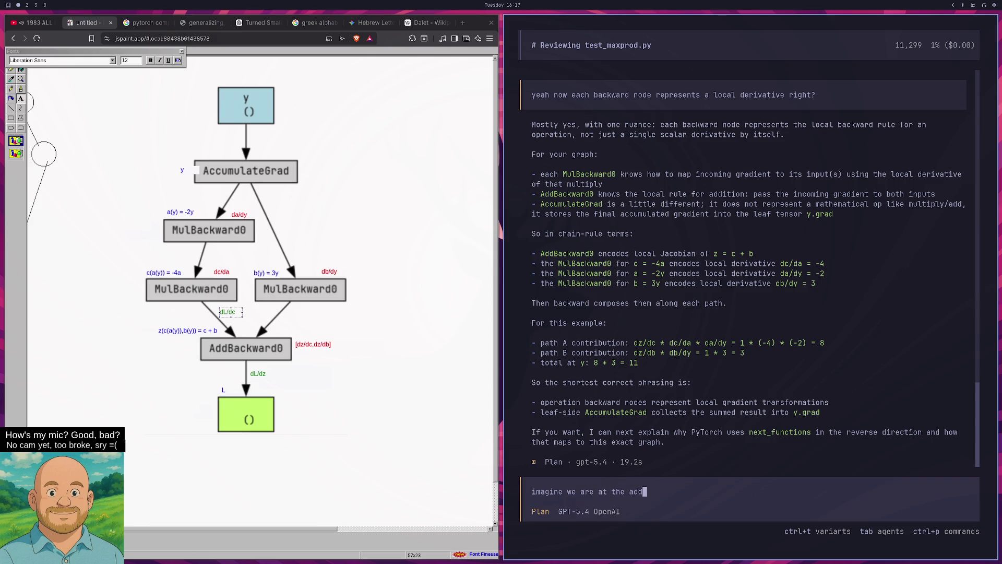
pyautogui.write('nd we')
pyautogui.write(' go ')
pyautogui.write('along path a to')
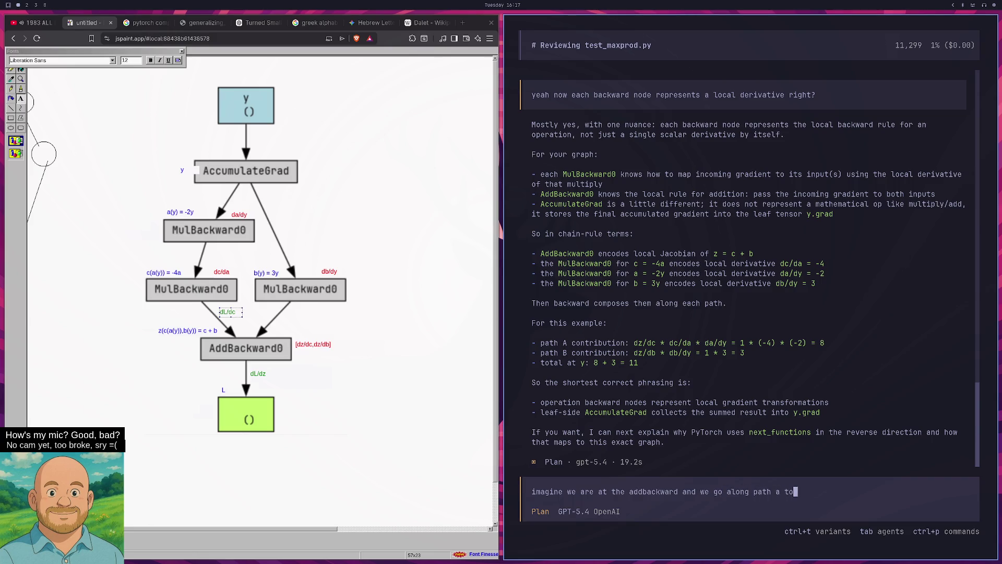
pyautogui.write(' the first of the')
# Finish and send the question 'what derivative is on the edge' from AddBackward along path A
pyautogui.press('BackSpace')
pyautogui.write('lbackward so from y to c')
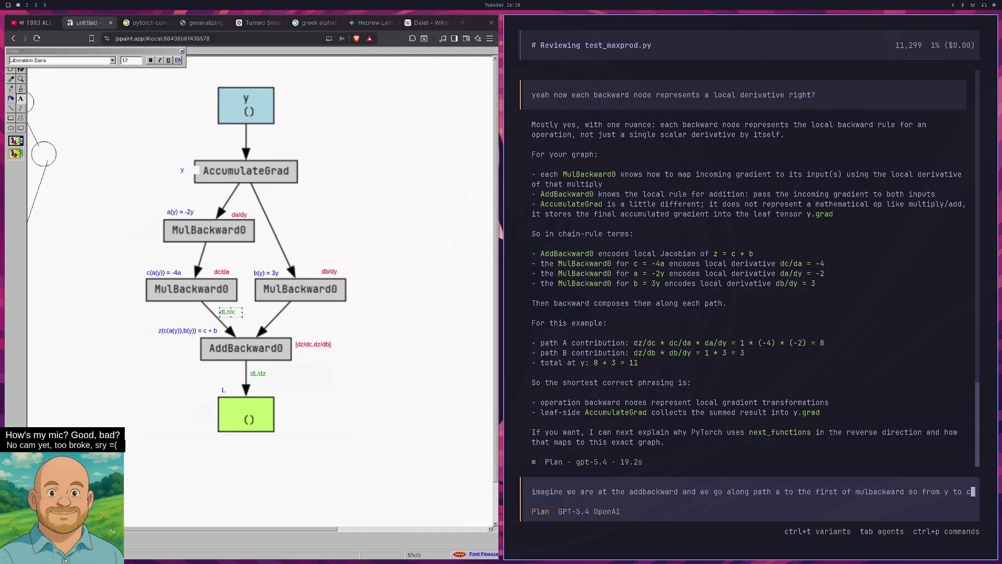
pyautogui.press('BackSpace')
pyautogui.press('BackSpace')
pyautogui.press('BackSpace')
pyautogui.press('BackSpace')
pyautogui.press('BackSpace')
pyautogui.press('BackSpace')
pyautogui.write('z to c. wh')
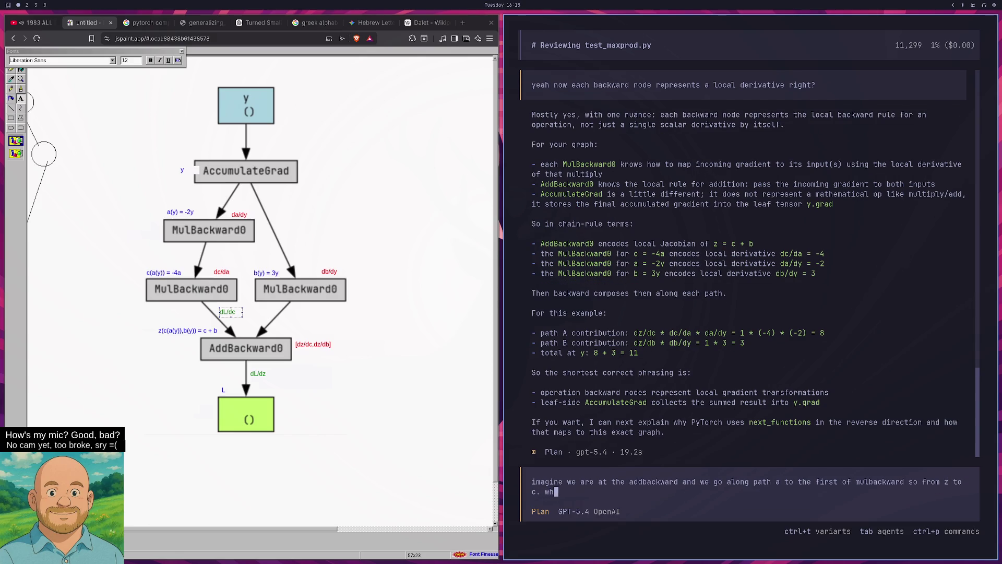
pyautogui.write('at derivative is on the ')
pyautogui.write('edge')
pyautogui.press('Return')
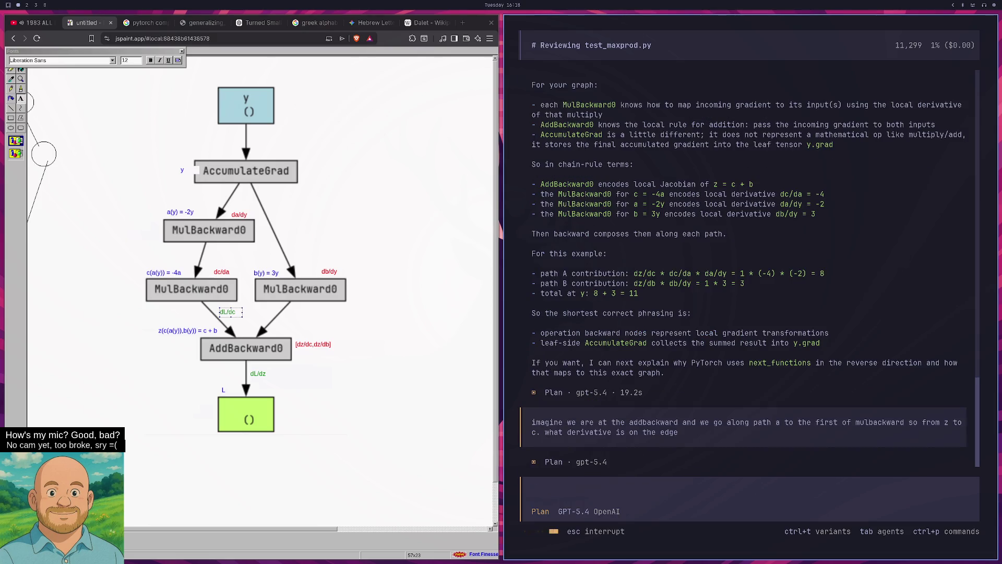
pyautogui.press('super+8')
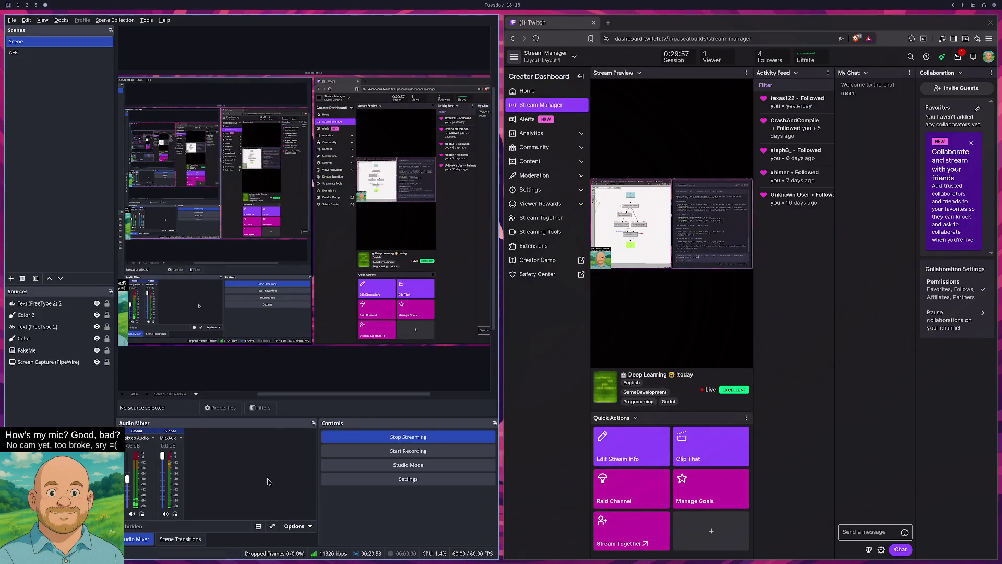
# Toggle mute on OBS's Mic/Aux input, then go back to the graph and opencode reply
pyautogui.hotkey('ctrl', 'm')
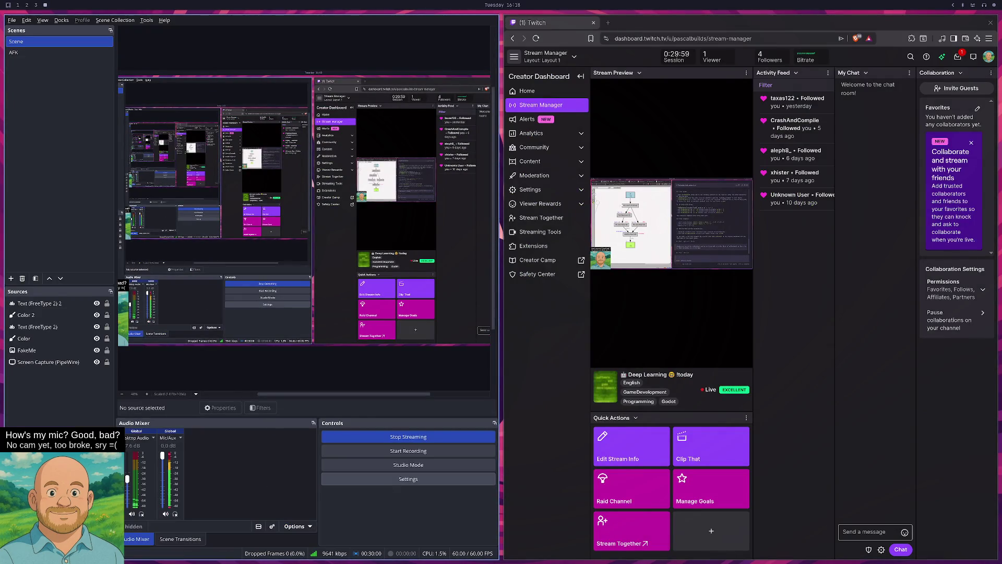
pyautogui.hotkey('ctrl', 'm')
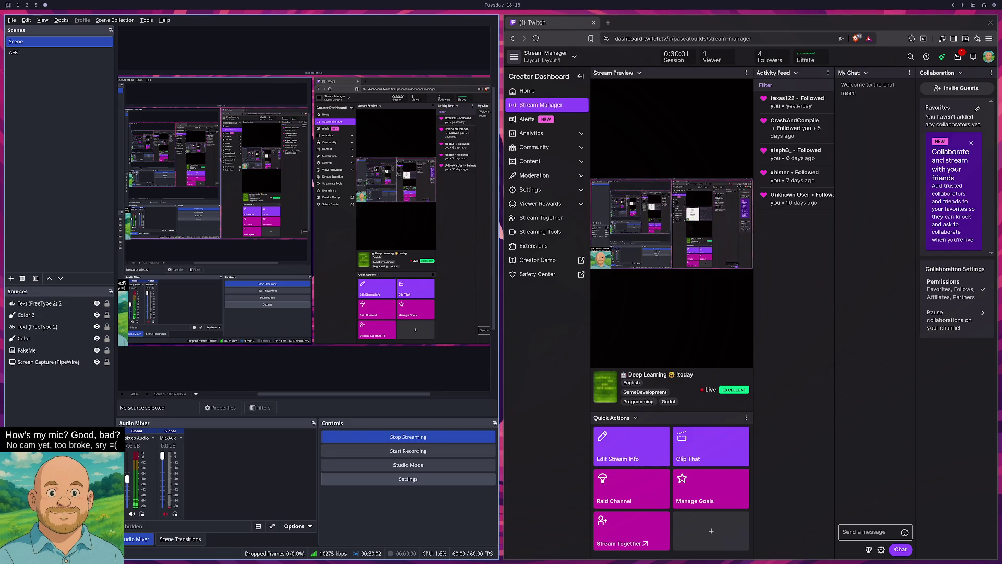
pyautogui.press('super+3')
pyautogui.press('super+1')
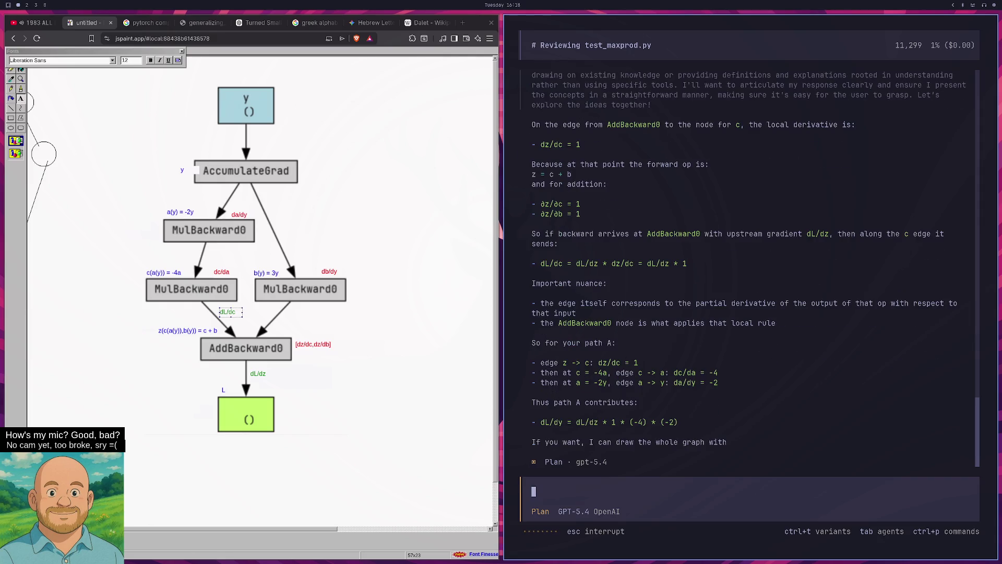
pyautogui.scroll(1, 909, 264)
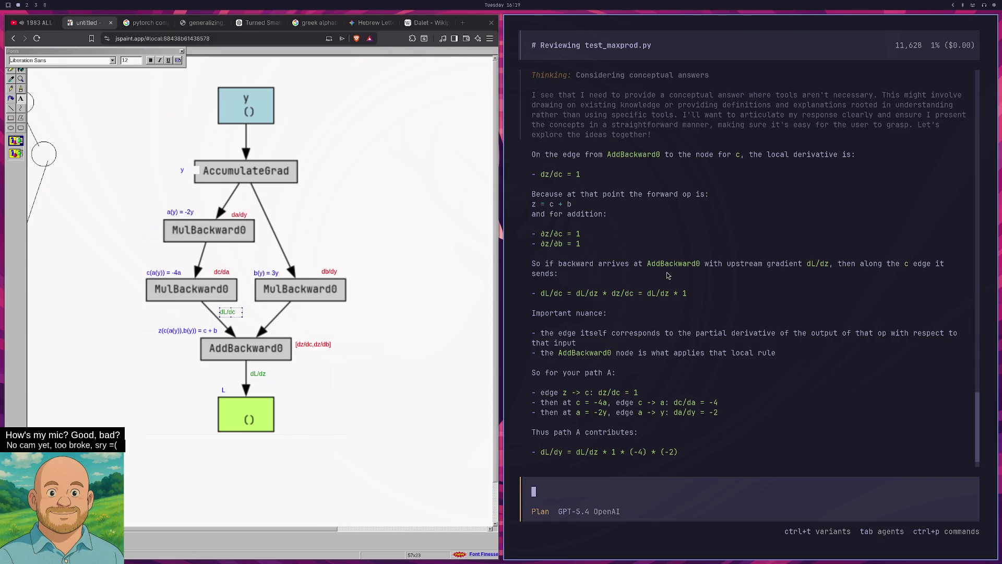
# Type the follow-up 'I thogut hwe have a certain set of derivatives on the edge and a certain on the node' into opencode
pyautogui.write('I thogut hwe have a cer')
pyautogui.write('tain set of deriv')
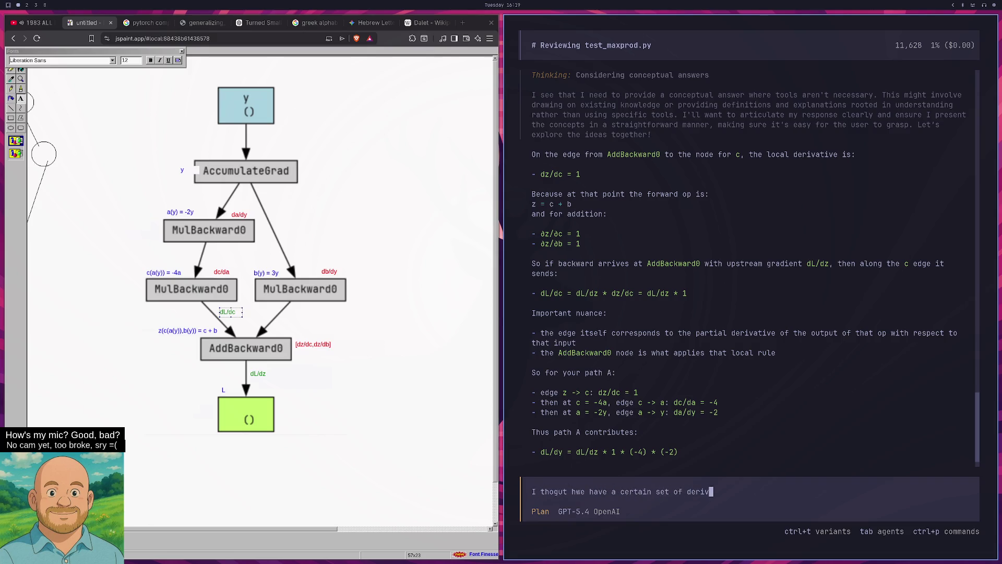
pyautogui.write('atives on the edge and a c')
pyautogui.write('ertain on the node ')
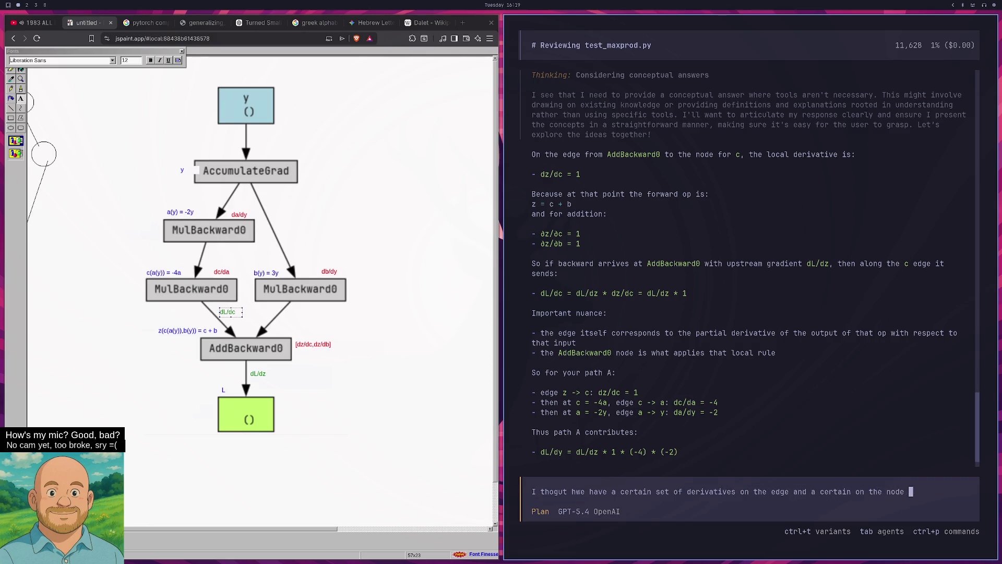
pyautogui.write('conceptually')
# Send the edges-versus-nodes question to opencode
pyautogui.press('Return')
pyautogui.press('super+2')
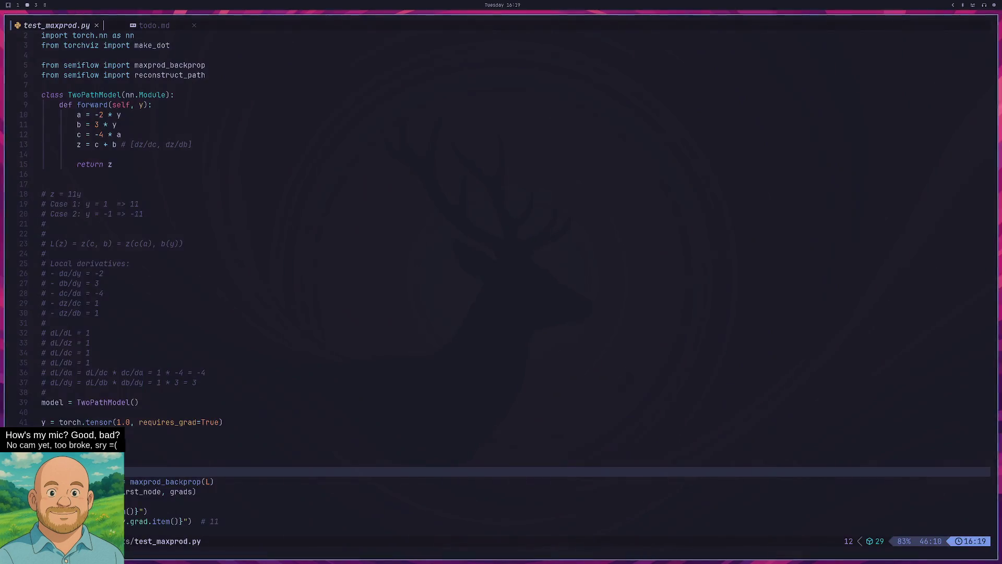
pyautogui.press('super+4')
pyautogui.press('super+space')
pyautogui.write('obs')
pyautogui.press('Return')
# Open OneNote in Brave, then switch the OBS stream to the 'I'm AFK - cooking' scene
pyautogui.press('super+1')
pyautogui.press('super+3')
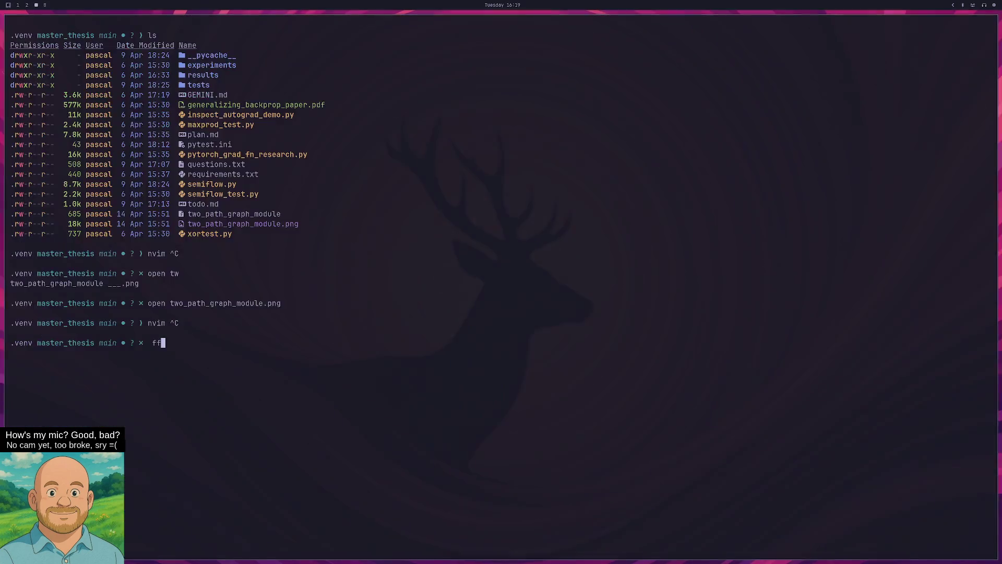
pyautogui.press('super+4')
pyautogui.press('super+space')
pyautogui.write('bra')
pyautogui.press('Return')
pyautogui.write('o')
pyautogui.press('Return')
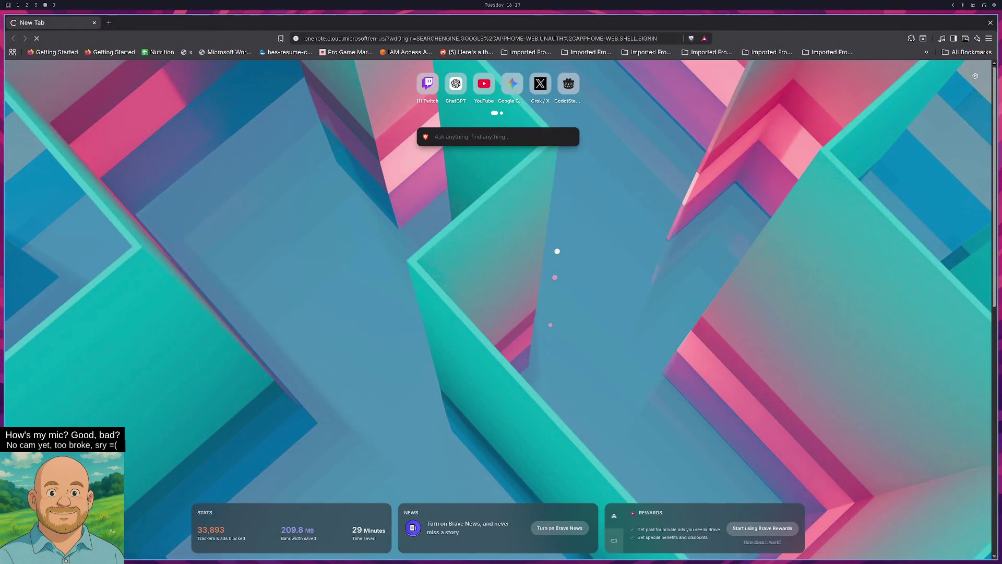
pyautogui.press('super+5')
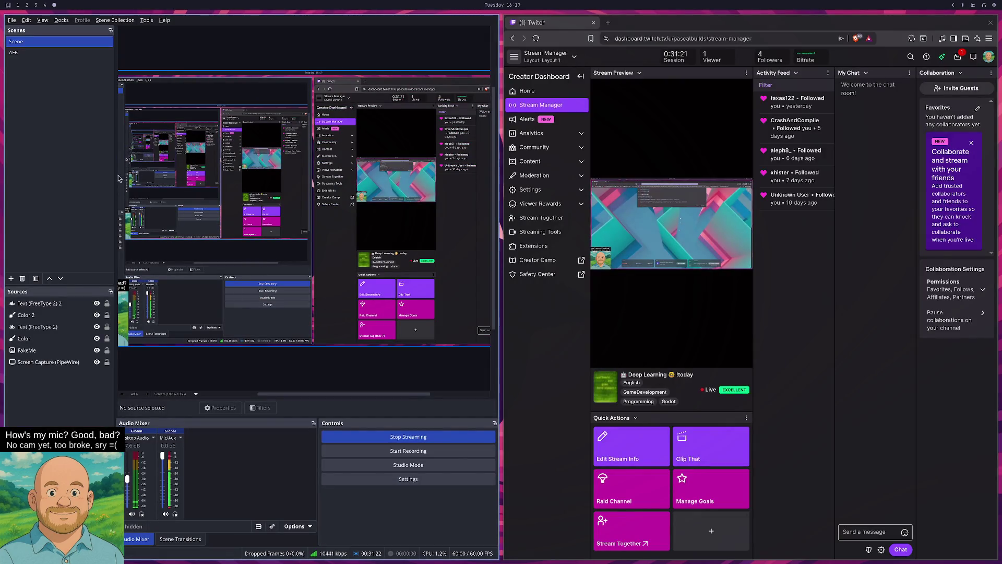
pyautogui.click(15, 52)
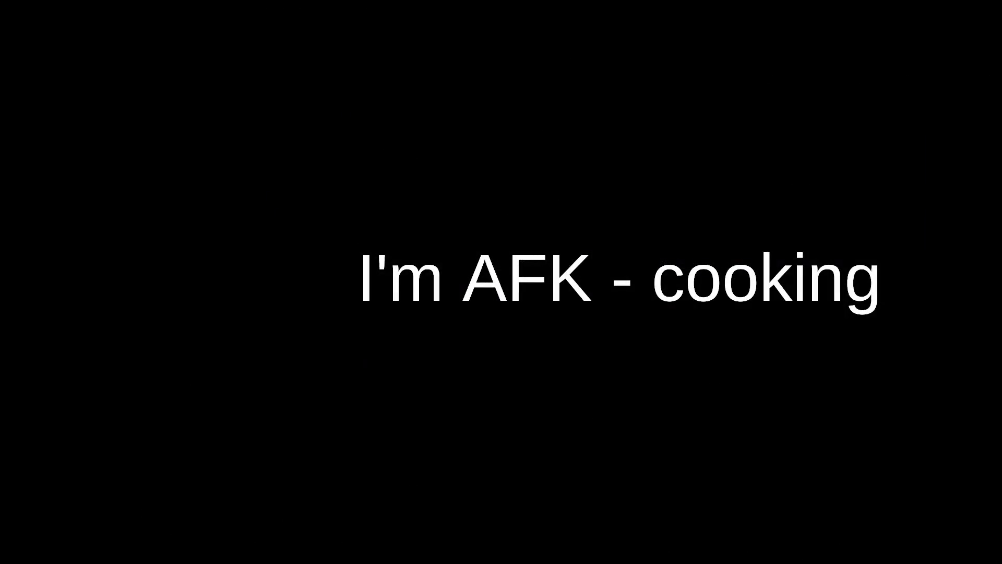